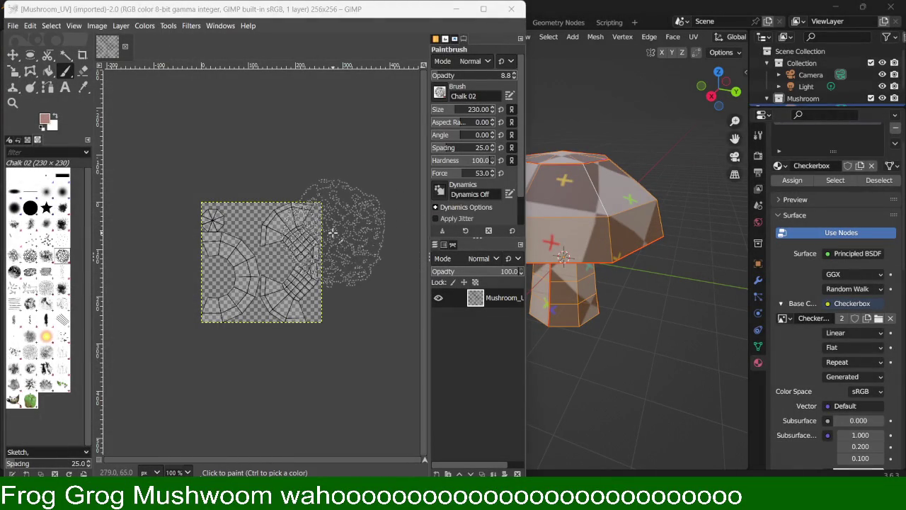
Step: Test a Chalk 02 stroke on the UV layout, zoom, and widen the GIMP image window
left_click_drag(333, 233, 284, 273)
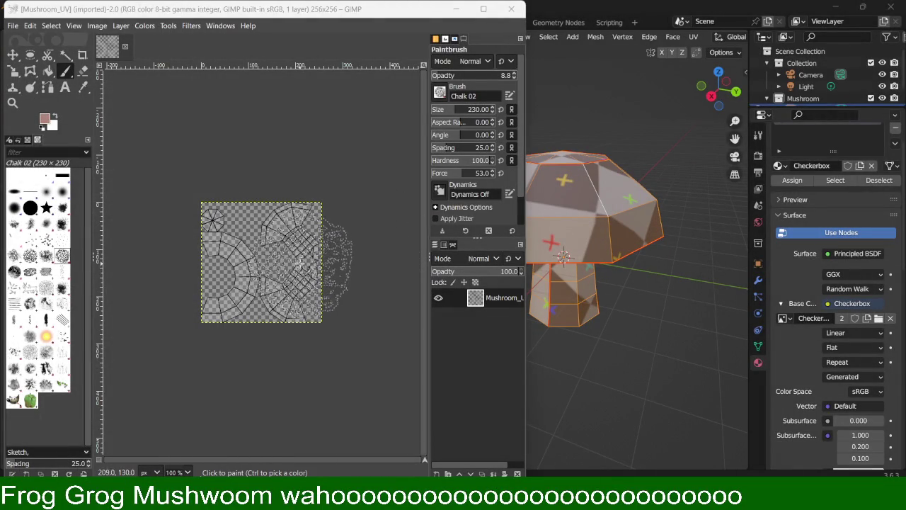
scroll(284, 273, "up", 5, "ctrl")
scroll(268, 255, "down", 2, "ctrl")
scroll(240, 227, "up", 4, "ctrl")
scroll(226, 214, "down", 1, "ctrl")
scroll(228, 212, "down", 2, "ctrl")
scroll(227, 212, "down", 2, "ctrl")
scroll(227, 212, "down", 1, "ctrl")
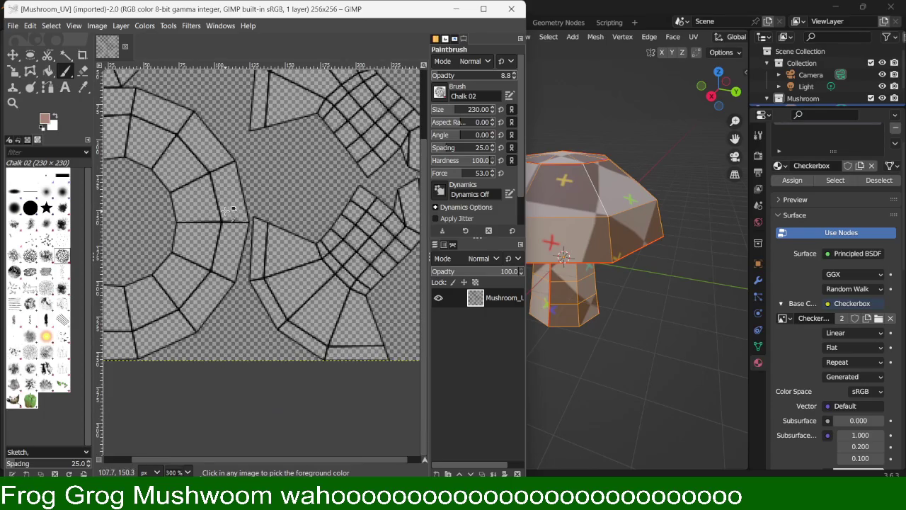
left_click_drag(527, 123, 680, 123)
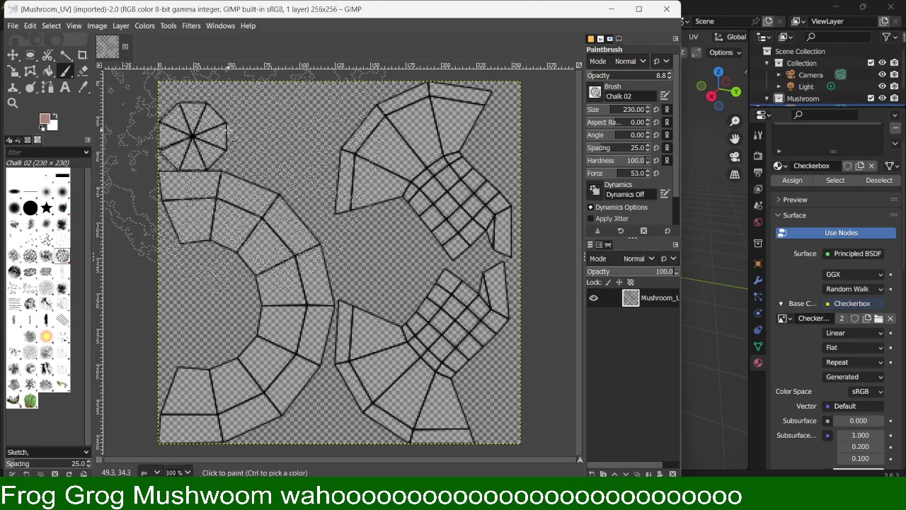
Step: Add a transparent 256×256 layer named Bg and select the 2. Hardness 100 brush
left_click(310, 152)
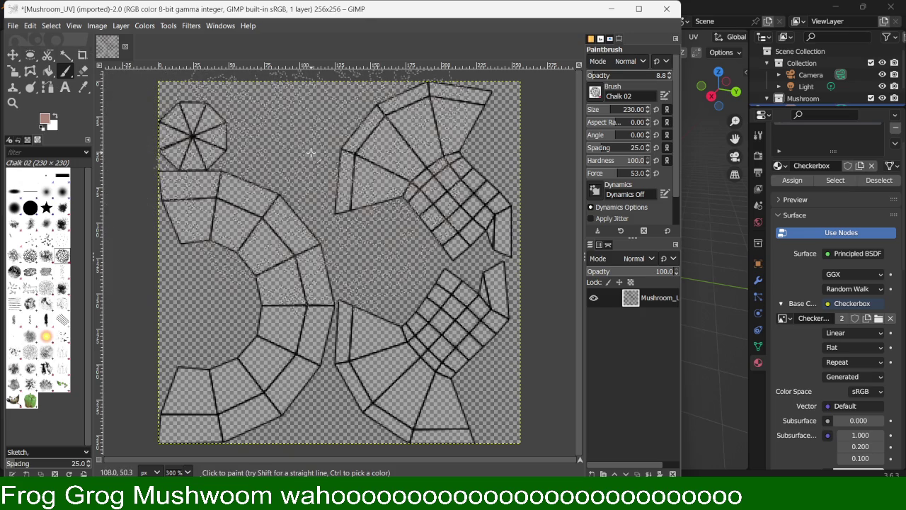
right_click(653, 305)
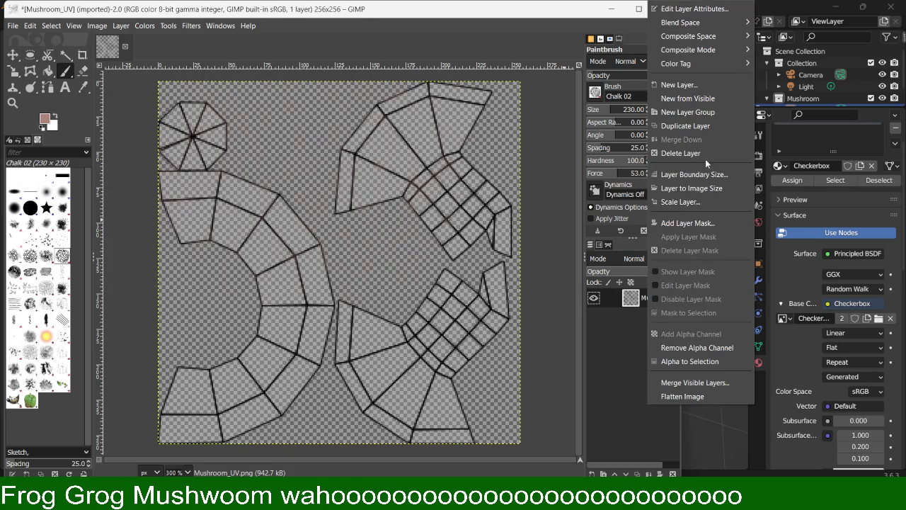
left_click(679, 85)
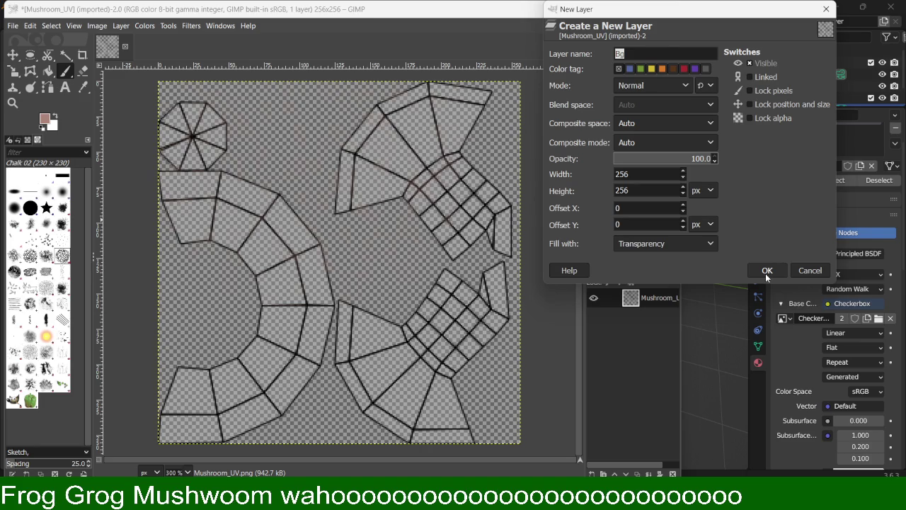
left_click(766, 275)
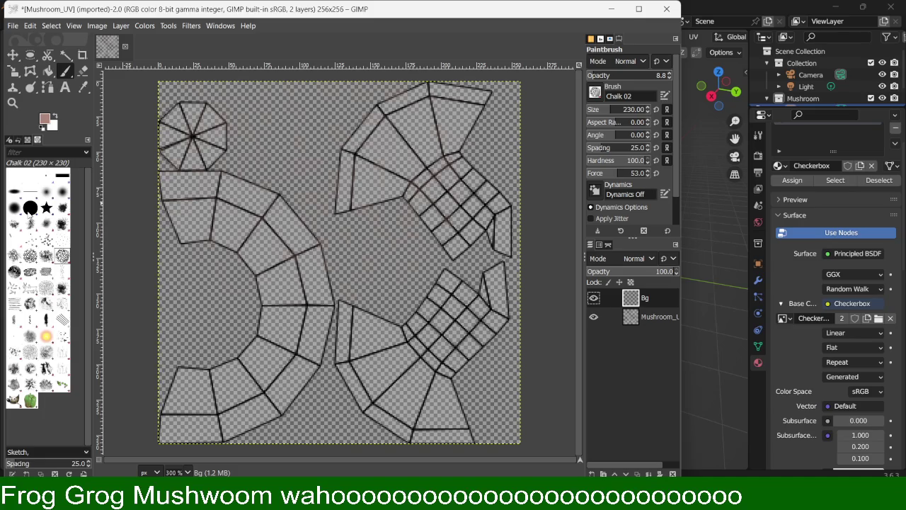
left_click(30, 208)
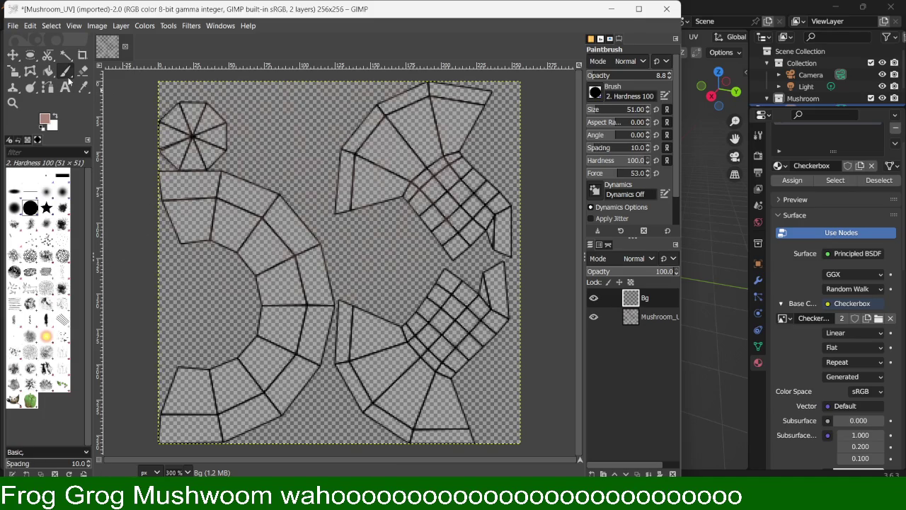
Step: Choose pale pink eebfb1 as the foreground colour in Change Foreground Color
left_click(44, 118)
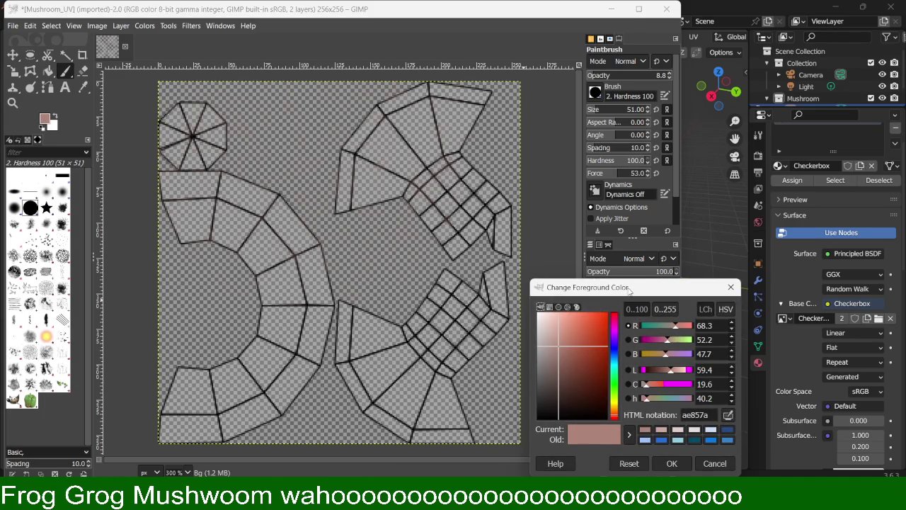
left_click_drag(628, 290, 628, 237)
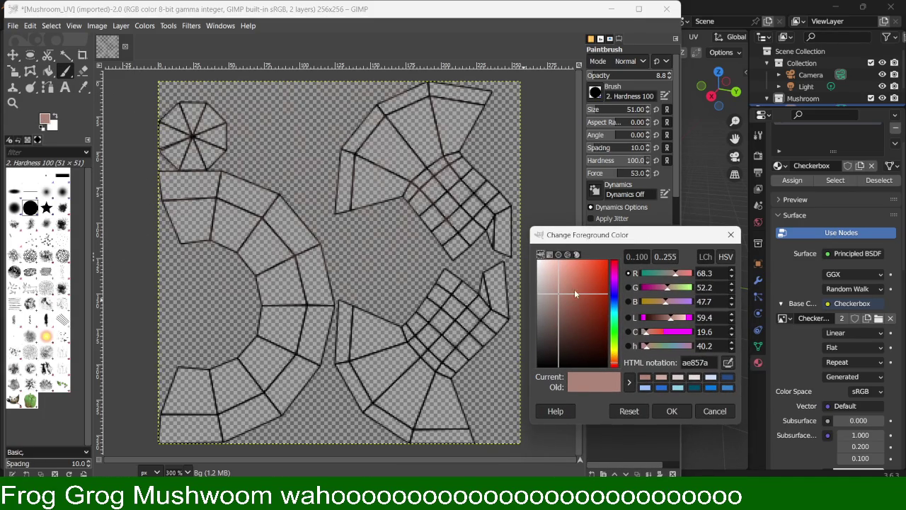
left_click_drag(576, 295, 556, 266)
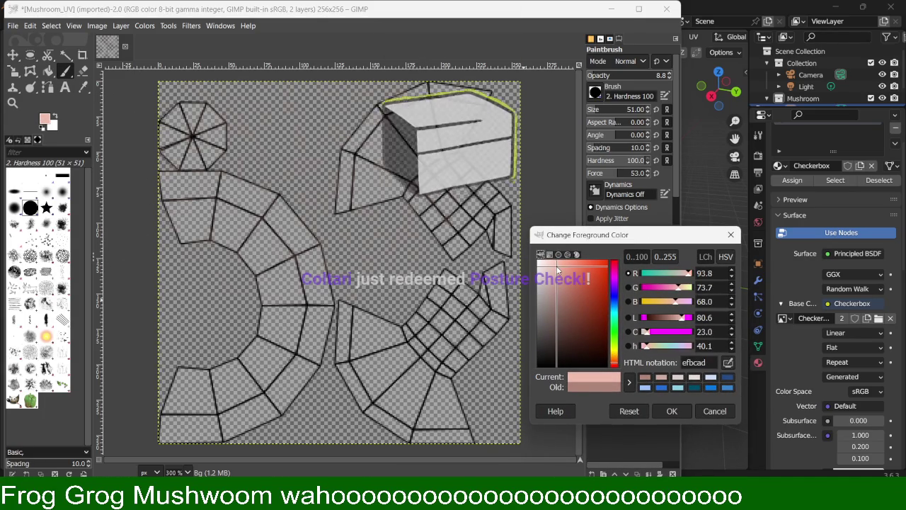
left_click_drag(557, 269, 555, 263)
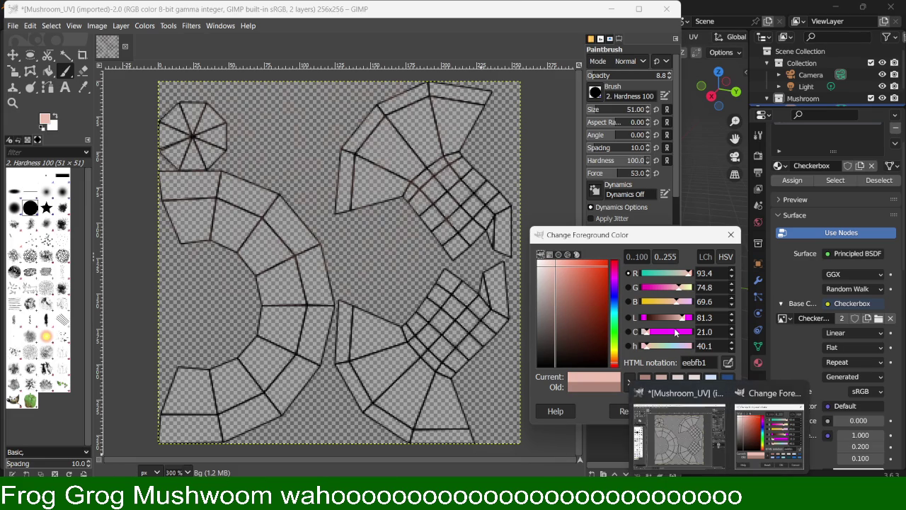
left_click(673, 412)
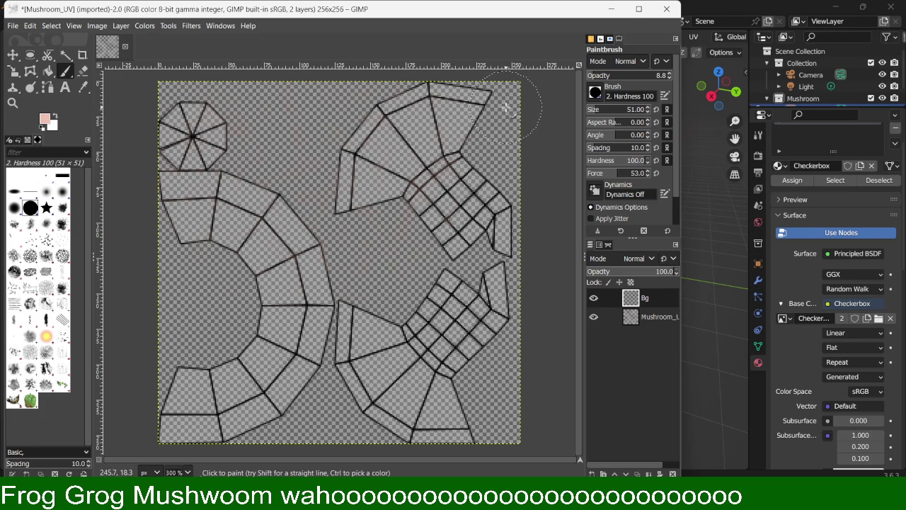
Step: Raise brush opacity to 100 and paint opaque pink over the top-right island
mouse_move(469, 122)
left_mouse_down()
mouse_move(460, 146)
mouse_move(469, 143)
left_mouse_up()
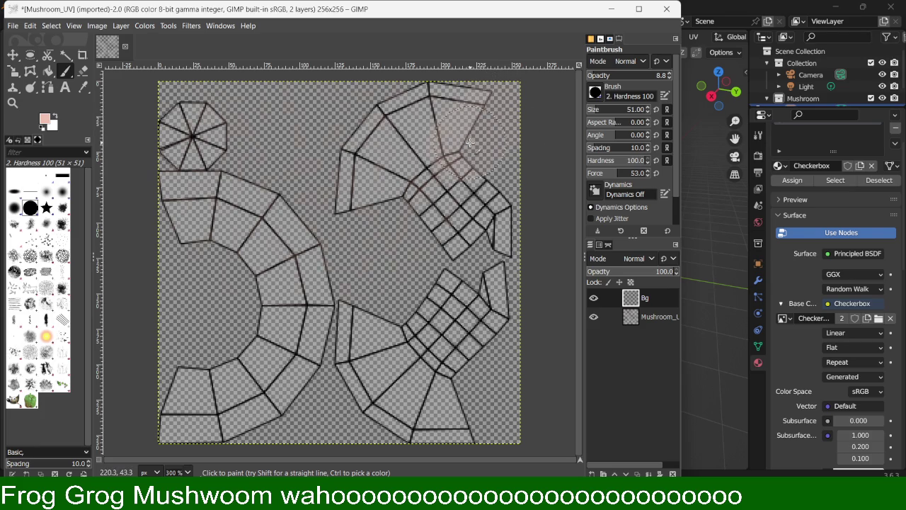
left_click_drag(596, 75, 671, 74)
mouse_move(485, 119)
left_mouse_down()
mouse_move(510, 106)
mouse_move(348, 184)
mouse_move(420, 158)
mouse_move(435, 166)
mouse_move(425, 182)
mouse_move(428, 207)
left_mouse_up()
Step: Move Mushroom_UV above Bg, then paint the right-hand stem islands pink on Bg
left_click_drag(658, 316, 655, 294)
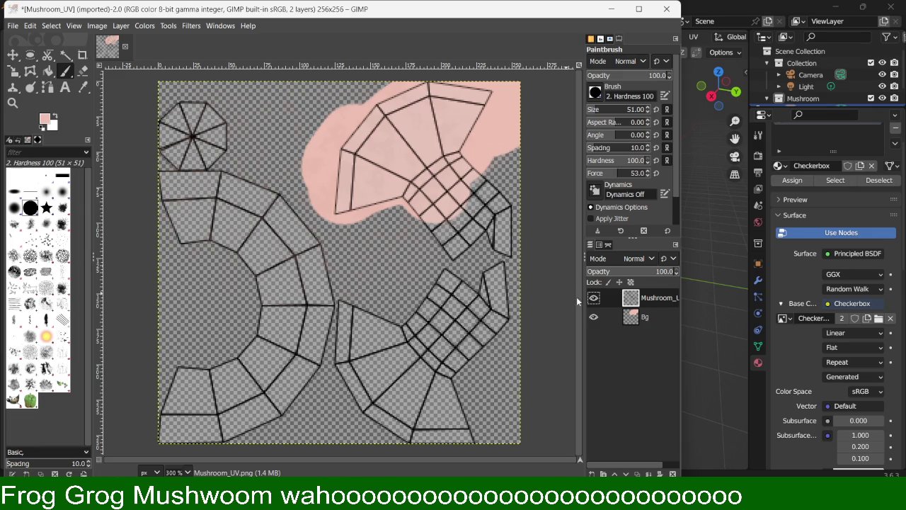
left_click(647, 317)
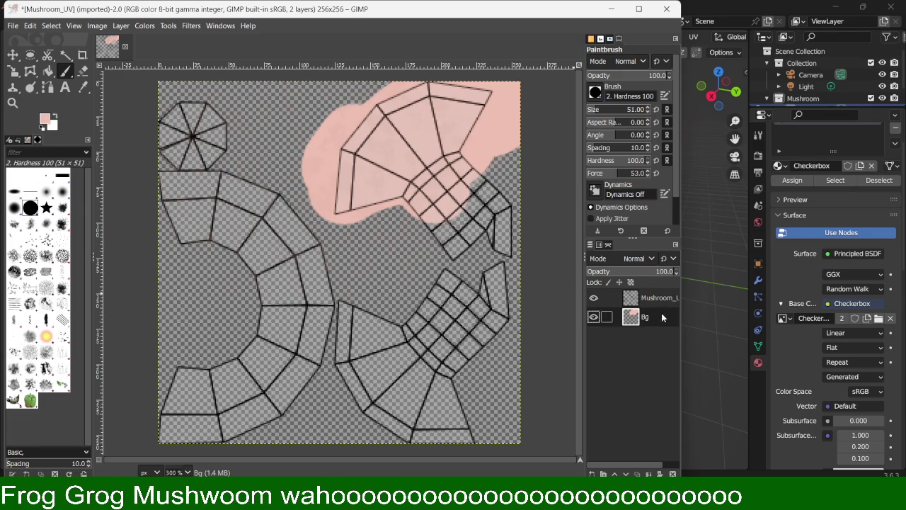
mouse_move(417, 227)
left_mouse_down()
mouse_move(495, 248)
mouse_move(496, 319)
mouse_move(455, 321)
mouse_move(495, 361)
mouse_move(396, 340)
mouse_move(370, 318)
mouse_move(373, 306)
mouse_move(353, 361)
mouse_move(339, 354)
mouse_move(343, 333)
mouse_move(386, 354)
mouse_move(425, 425)
mouse_move(495, 417)
mouse_move(460, 382)
mouse_move(525, 339)
left_mouse_up()
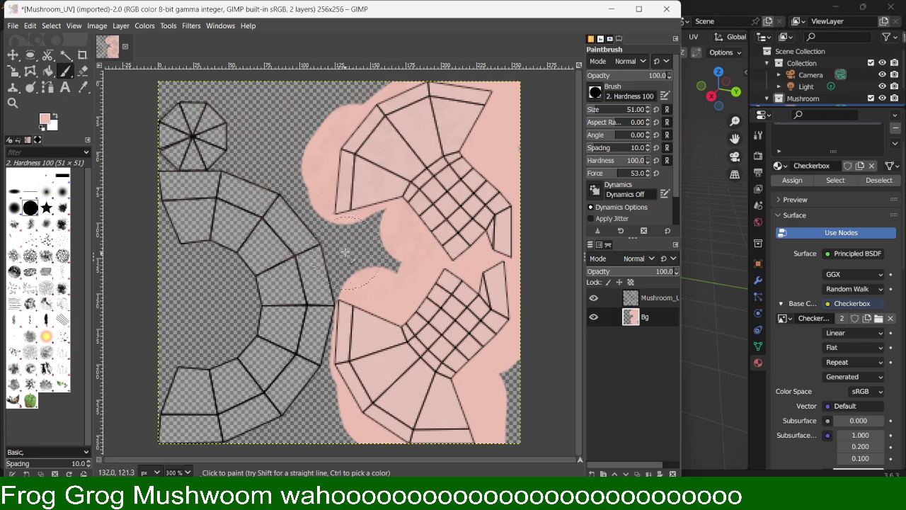
key("ctrl")
scroll(310, 274, "up", 1, "ctrl")
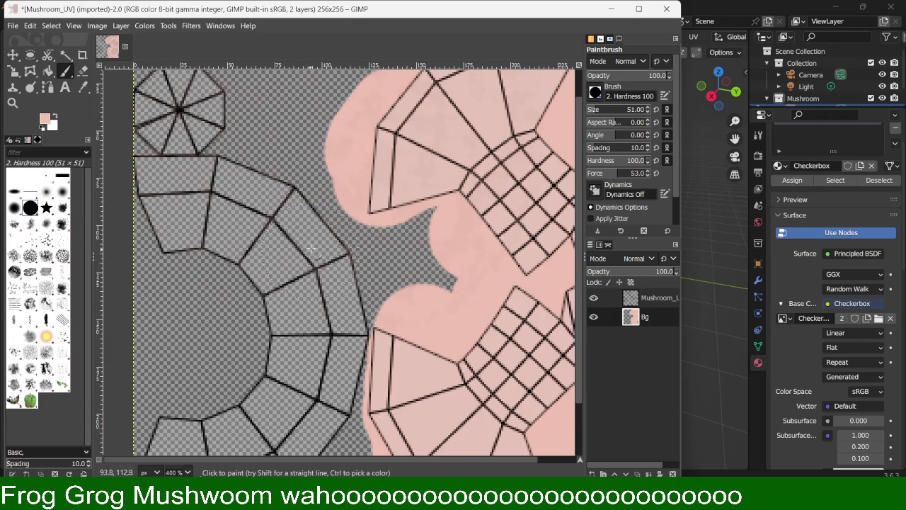
scroll(311, 248, "up", 1)
scroll(311, 244, "down", 3)
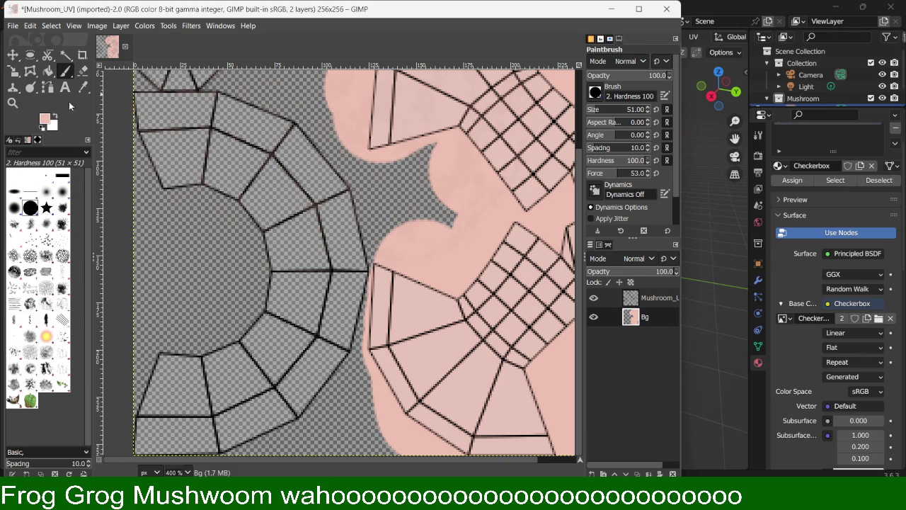
Step: Set the foreground colour to deep red c33811
left_click(47, 120)
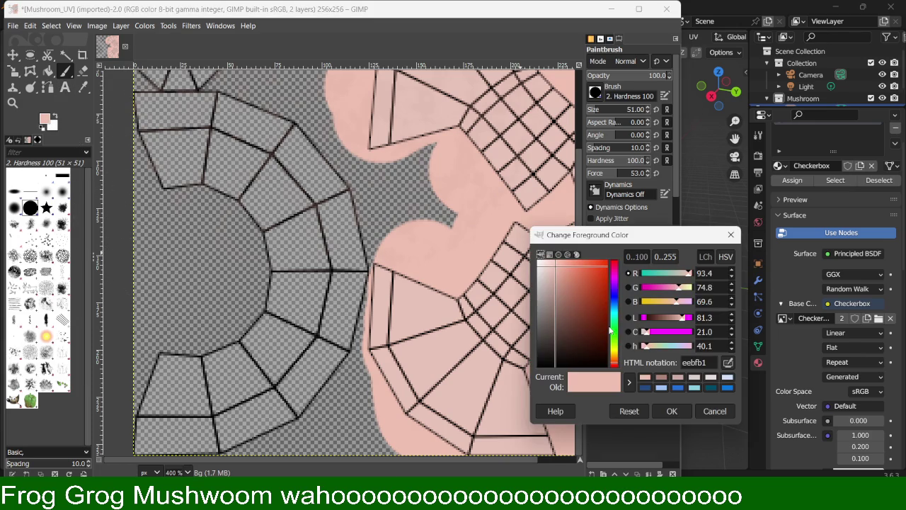
left_click(602, 288)
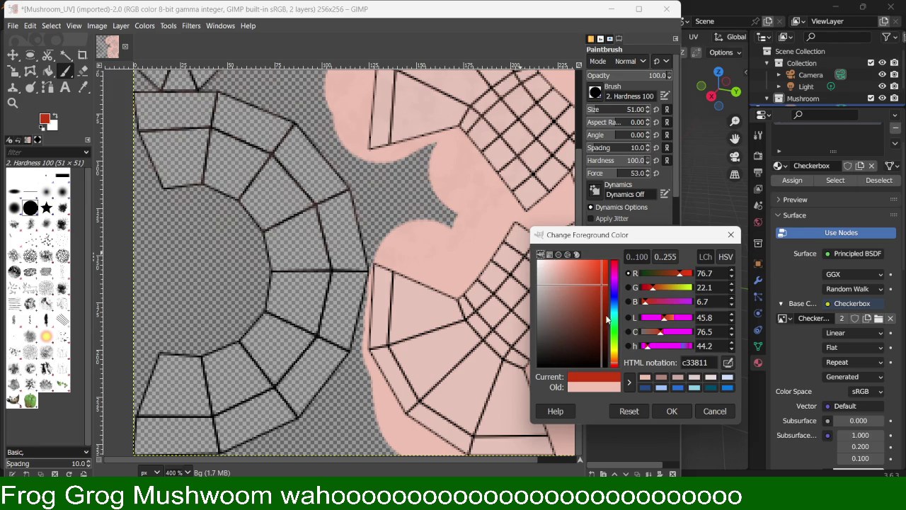
left_click(665, 416)
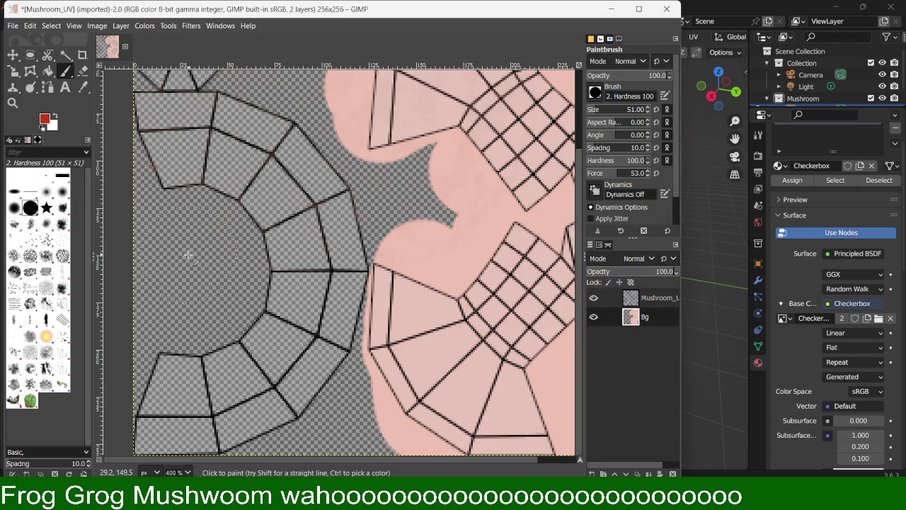
Step: Paint red over the ring of cap faces and around the octagon island
left_click(295, 277)
mouse_move(295, 297)
left_mouse_down()
mouse_move(153, 126)
mouse_move(289, 157)
mouse_move(319, 273)
mouse_move(312, 330)
mouse_move(231, 319)
left_mouse_up()
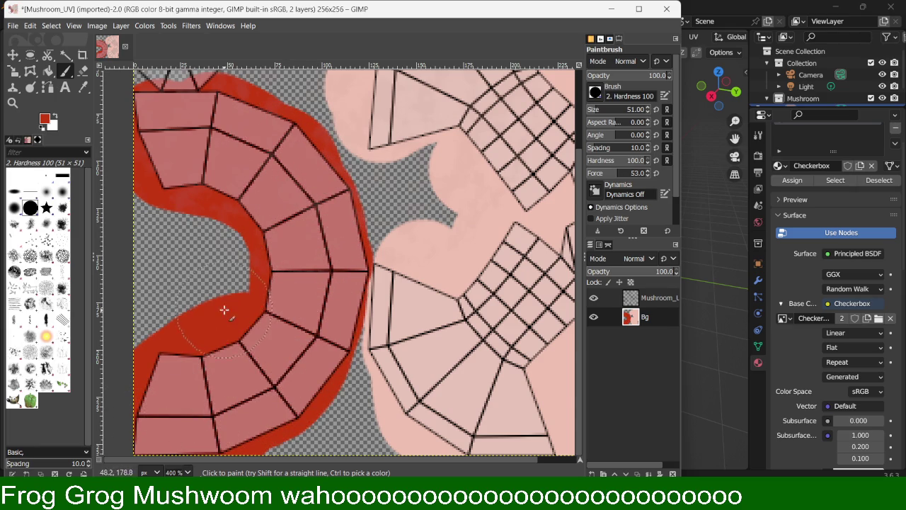
scroll(222, 312, "up", 3)
left_click_drag(181, 147, 252, 204)
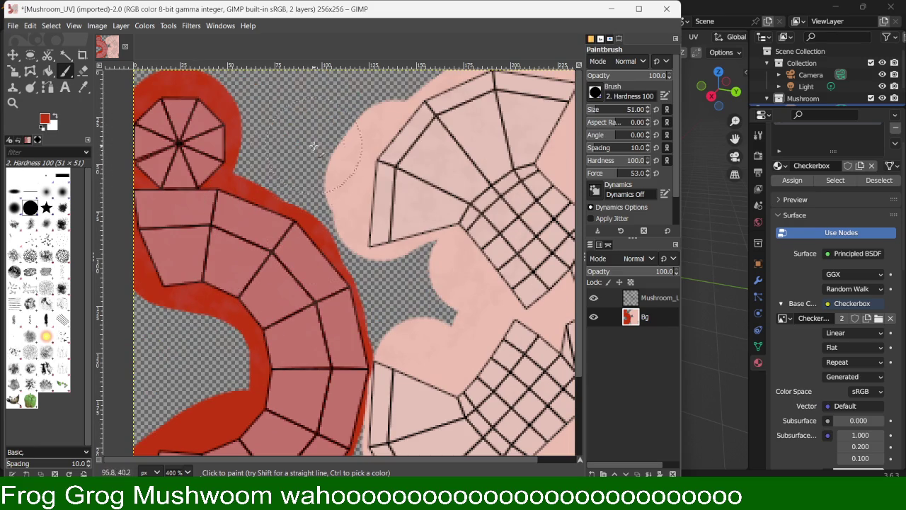
scroll(300, 230, "down", 2, "ctrl")
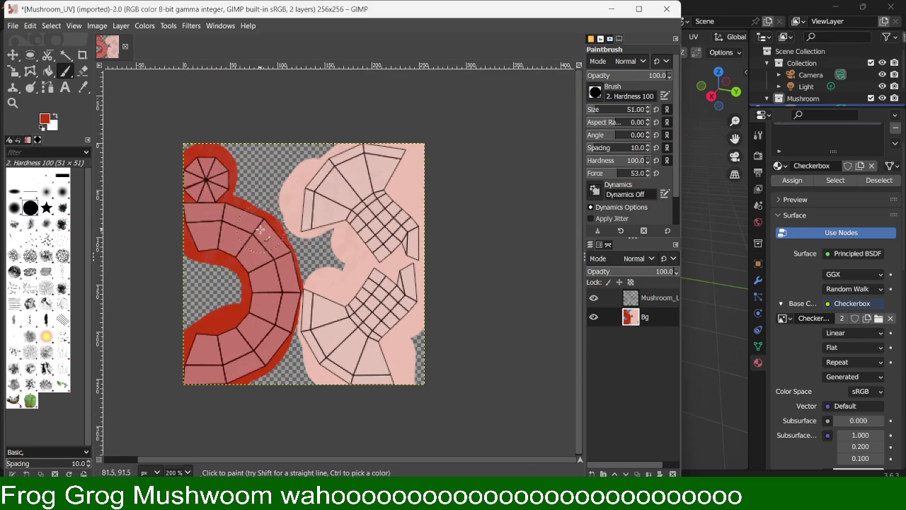
scroll(253, 297, "up", 2, "ctrl")
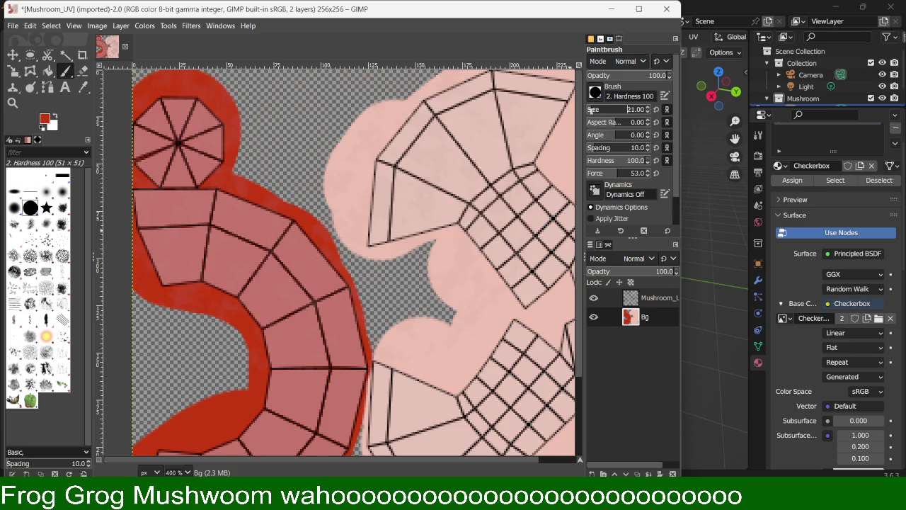
Step: Set the foreground colour to light pink f3b8a8
scroll(588, 111, "down", 4)
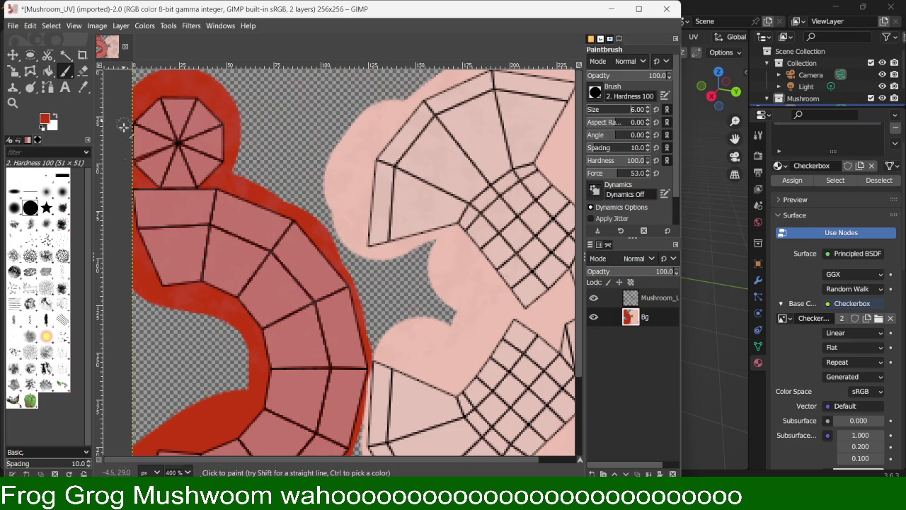
left_click(45, 118)
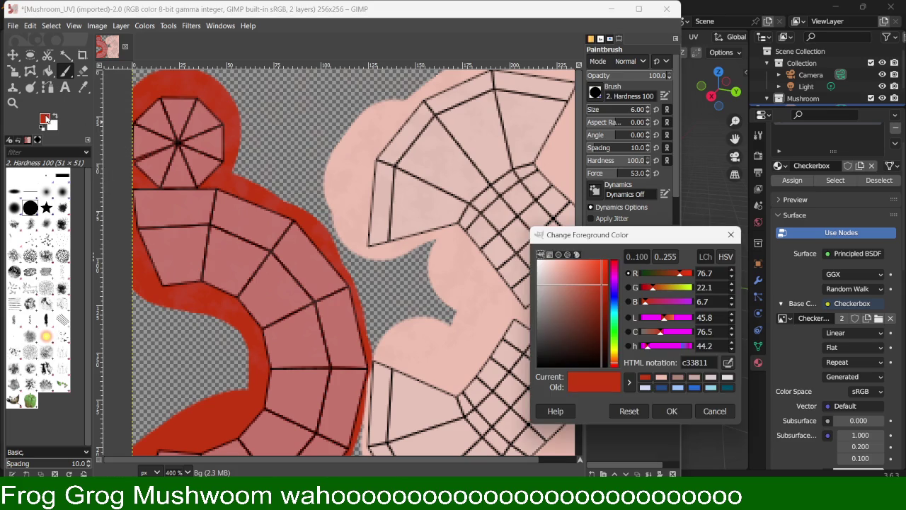
left_click_drag(572, 280, 562, 272)
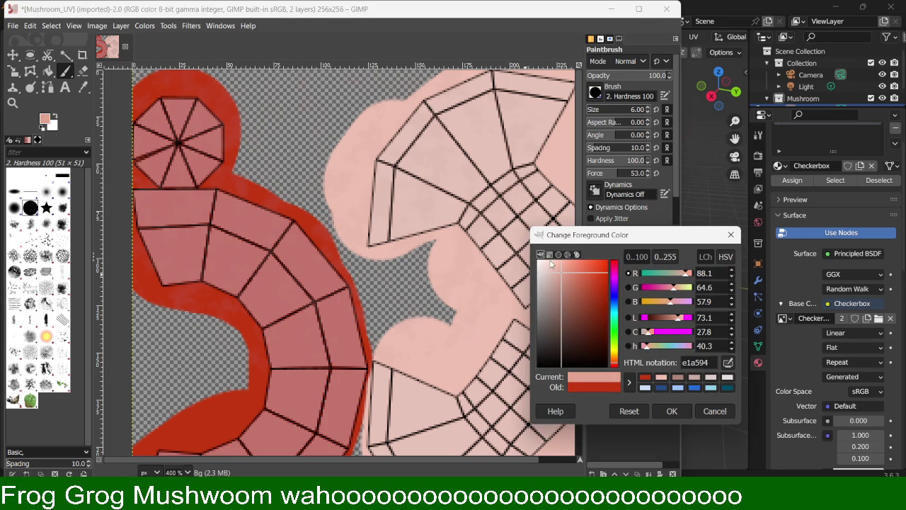
left_click(559, 264)
left_click(671, 410)
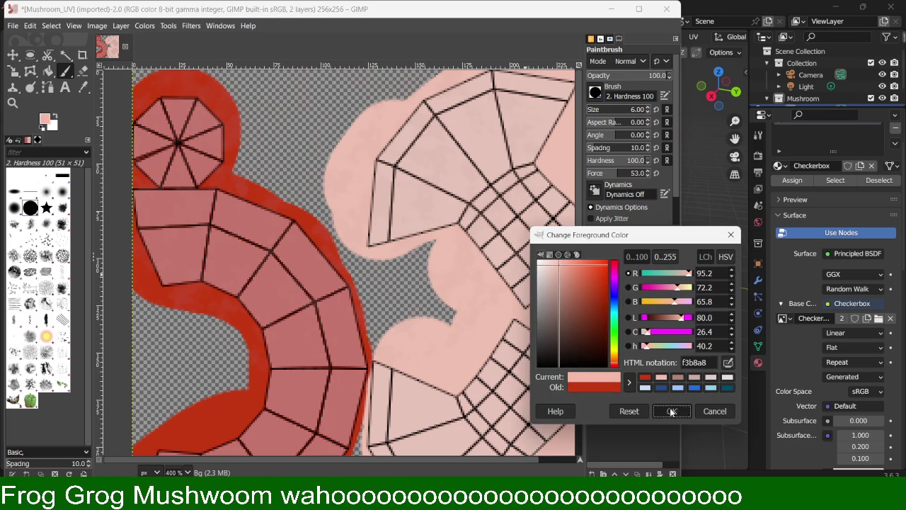
Step: Dot small pink spots across the lower cells of the red cap ring
left_click(239, 265)
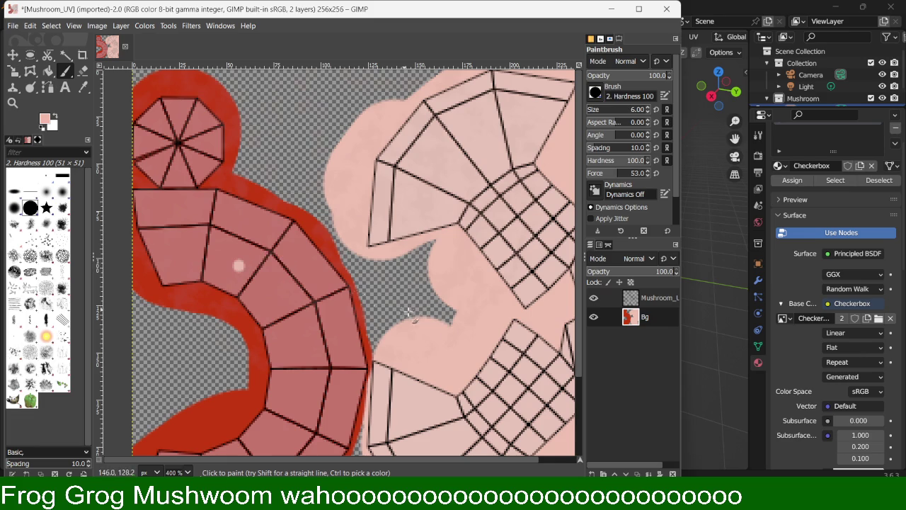
left_click(314, 267)
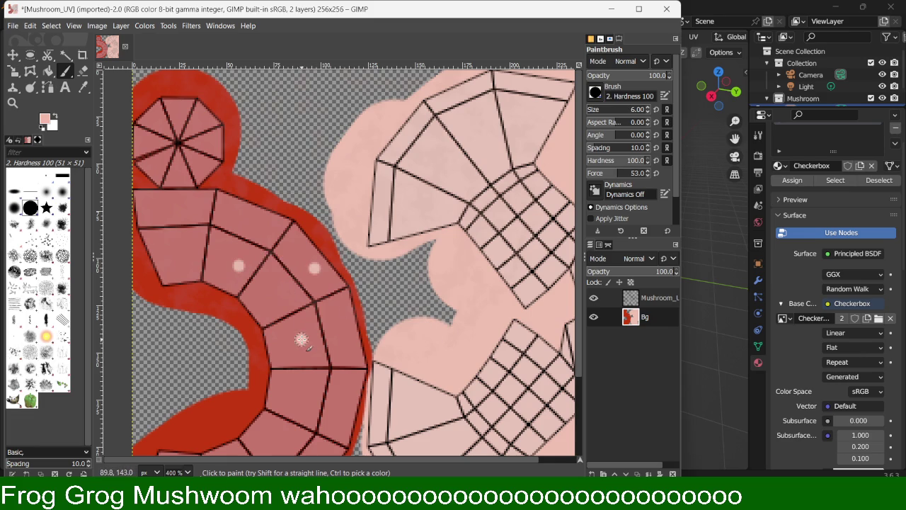
left_click(346, 350)
left_click(300, 390)
left_click(345, 416)
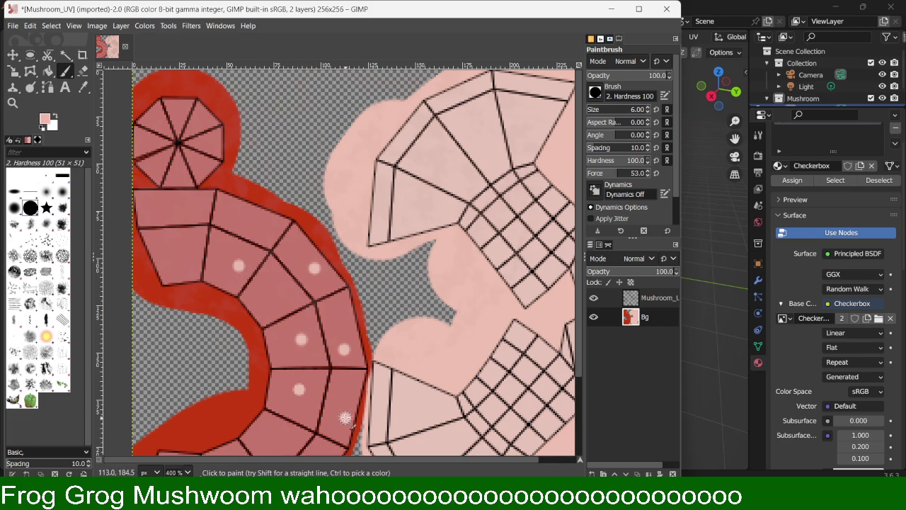
scroll(309, 361, "down", 3)
left_click(264, 352)
left_click(299, 385)
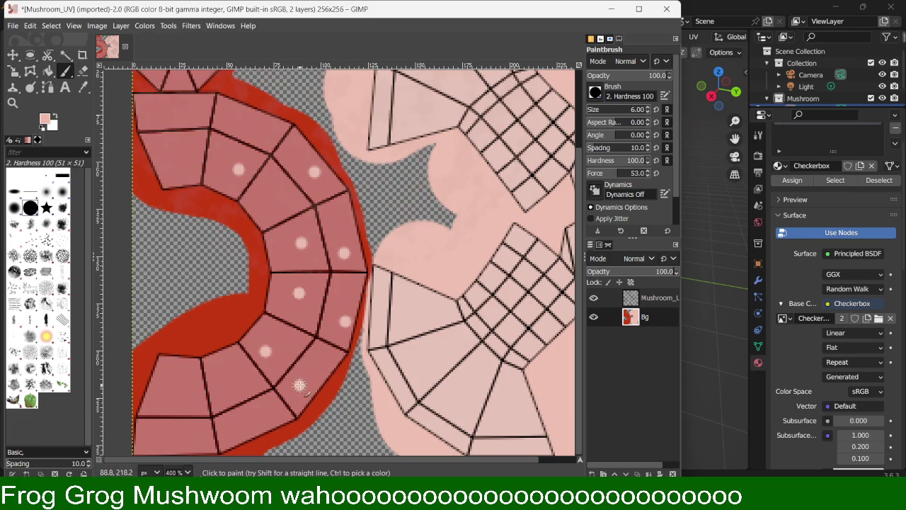
left_click(313, 349)
left_click(241, 365)
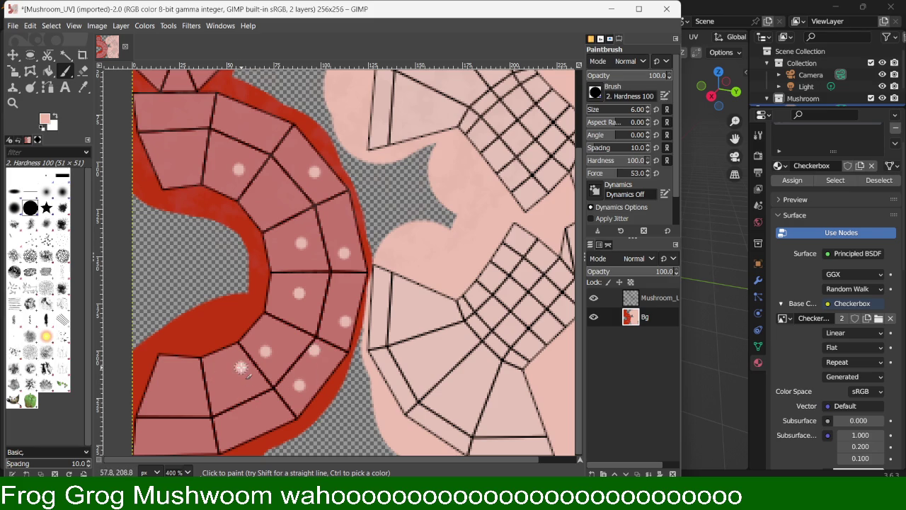
left_click(232, 432)
left_click(189, 383)
left_click(153, 441)
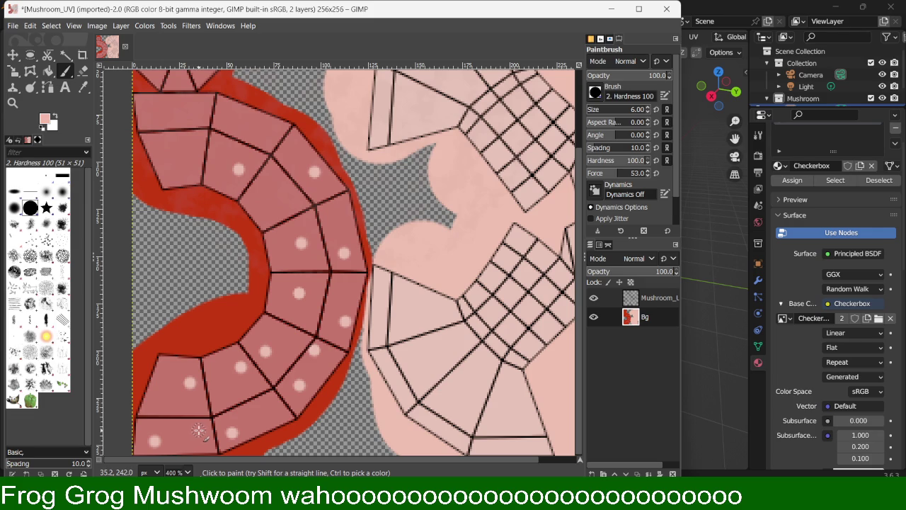
left_click(200, 428)
Step: Dot pink spots across the upper ring cells and inside the red octagon
left_click(264, 219)
left_click(274, 173)
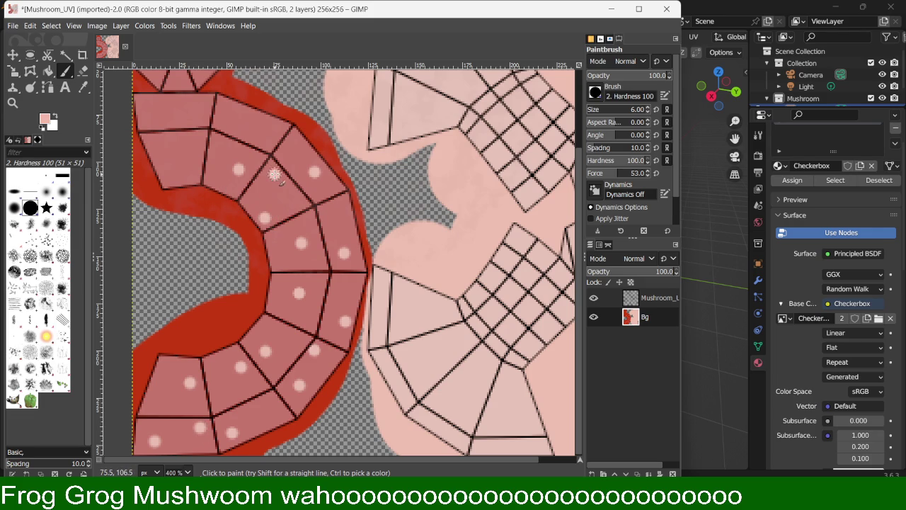
left_click(267, 141)
left_click(232, 113)
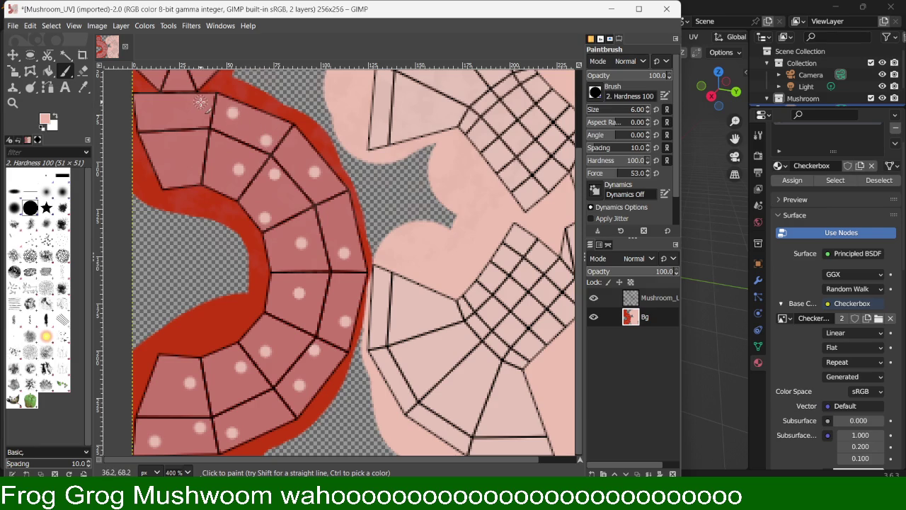
left_click(150, 119)
left_click(187, 147)
left_click(173, 173)
scroll(273, 167, "up", 3)
left_click(180, 175)
left_click(194, 159)
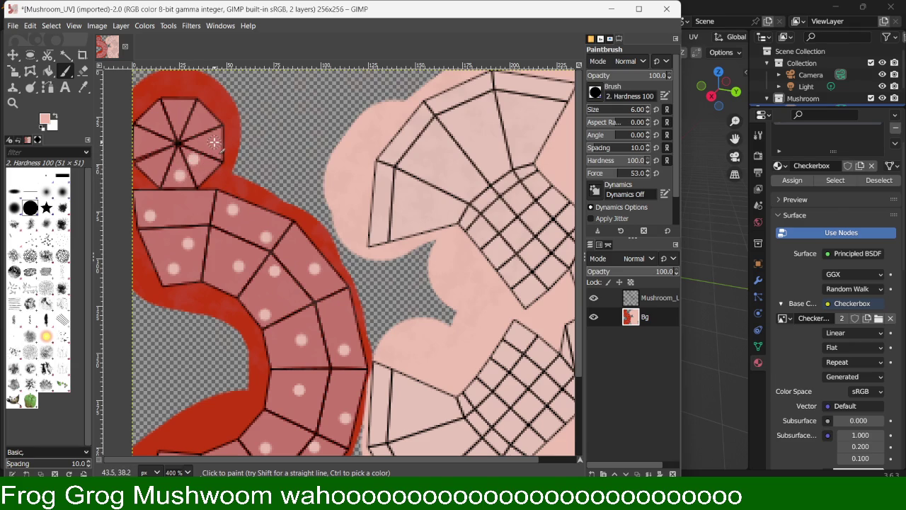
left_click(206, 118)
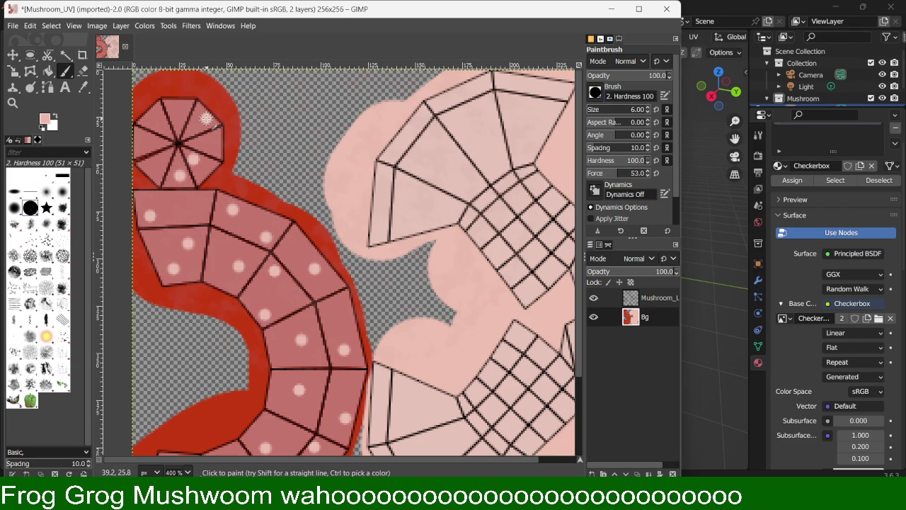
left_click(161, 127)
left_click(142, 149)
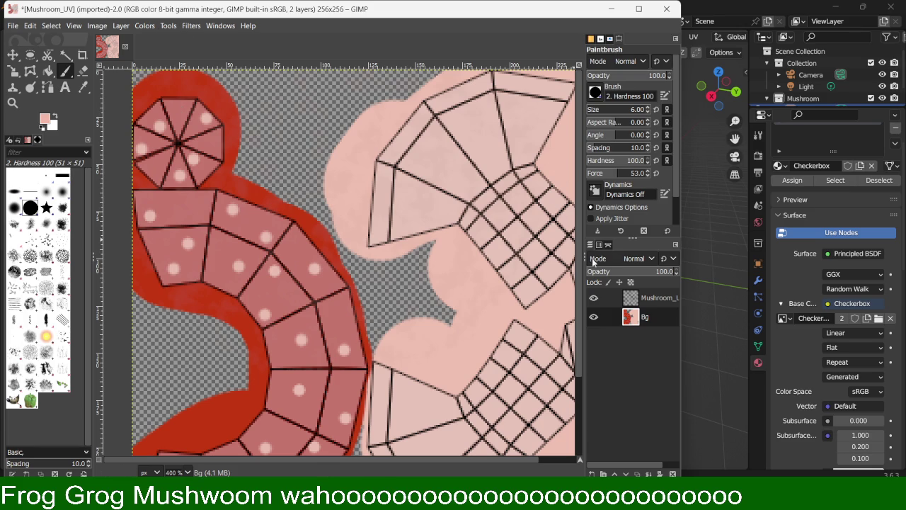
Step: Check the Bg layer's visibility, then hide the Mushroom_UV wireframe layer
left_click(594, 316)
left_click(594, 316)
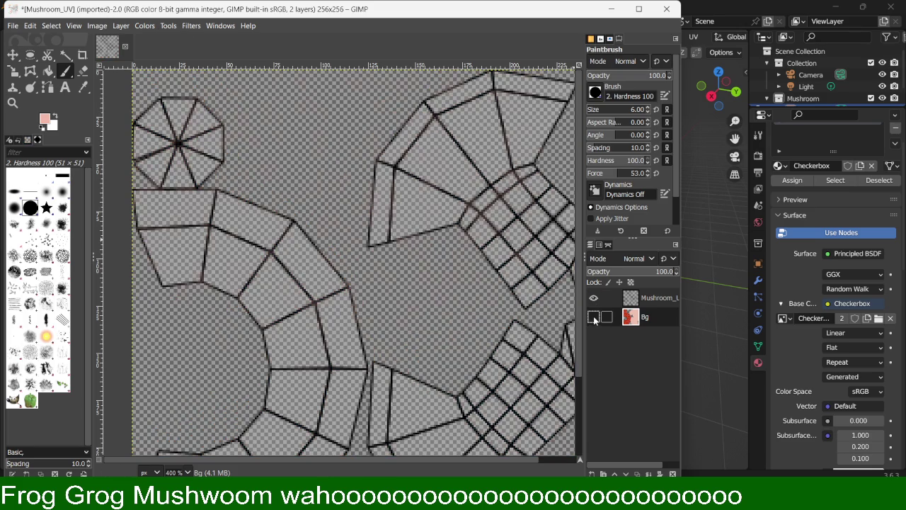
left_click(593, 298)
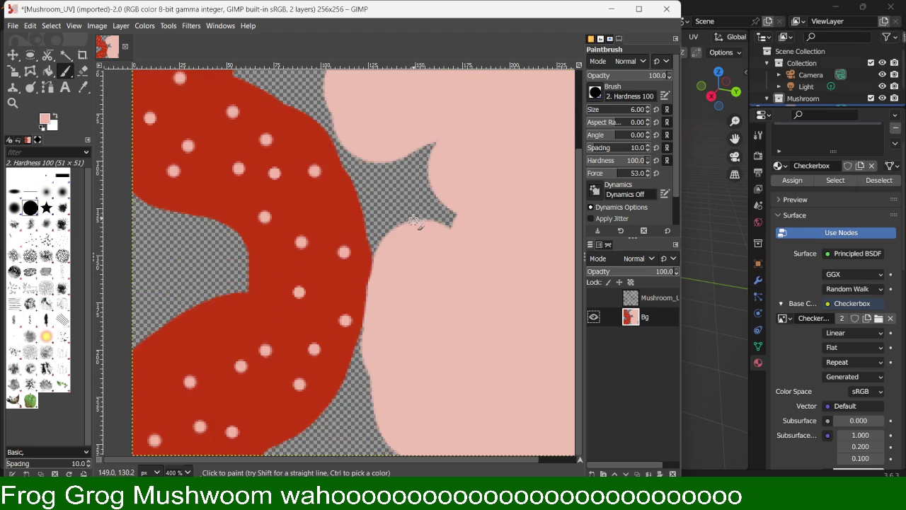
scroll(427, 181, "down", 2, "ctrl")
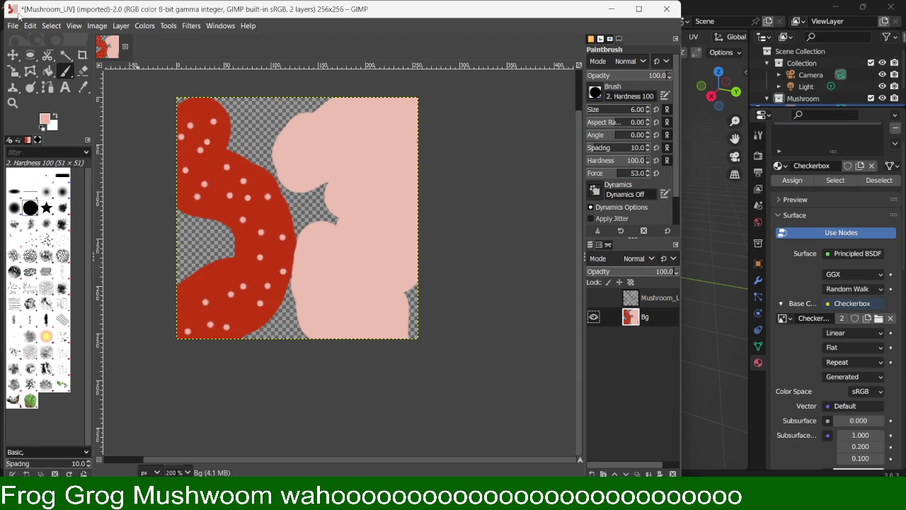
left_click(15, 27)
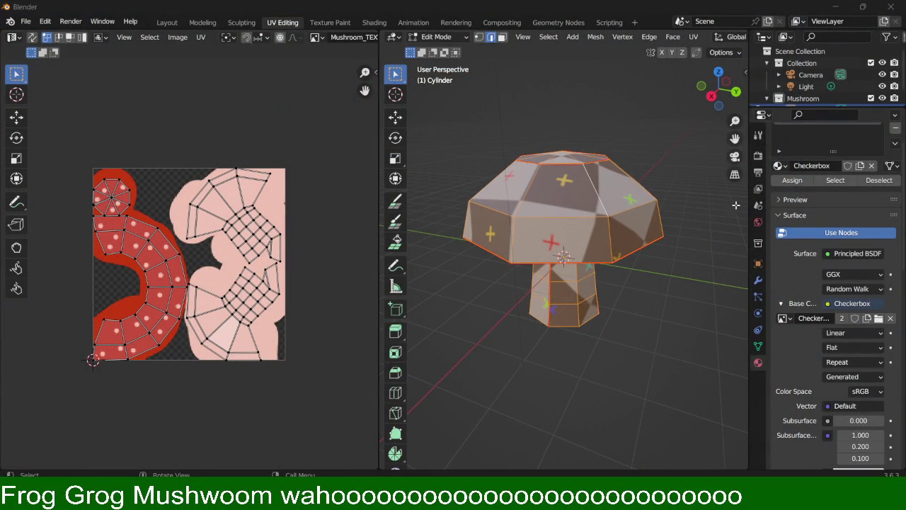
Step: Set Mushroom_TEXTURE.png as the material's base colour texture and clear the selection
left_click(783, 317)
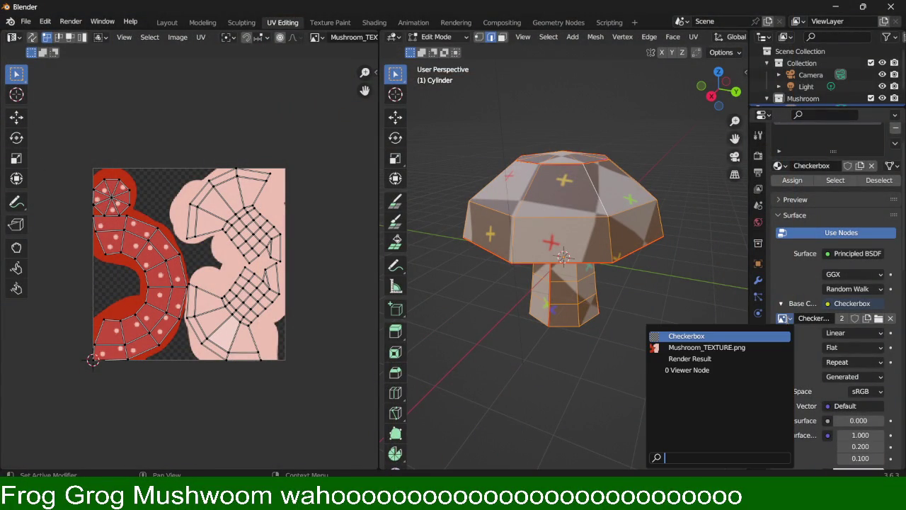
left_click(669, 351)
left_click(499, 343)
Step: Return to object mode and orbit to view the spotted cap from eye level and above
mouse_move(500, 299)
middle_mouse_down()
mouse_move(650, 234)
mouse_move(556, 323)
middle_mouse_up()
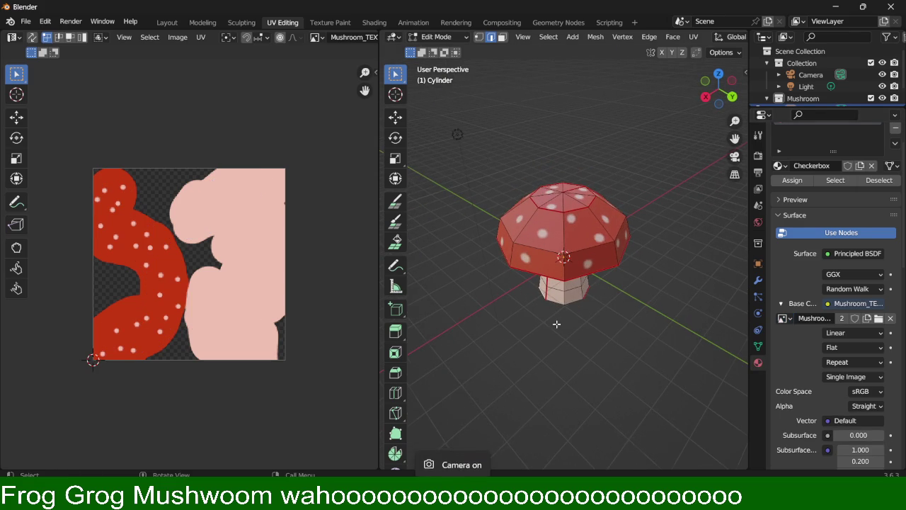
key("Tab")
mouse_move(546, 353)
middle_mouse_down()
mouse_move(624, 262)
mouse_move(646, 298)
mouse_move(569, 305)
mouse_move(597, 276)
mouse_move(632, 302)
mouse_move(540, 321)
mouse_move(561, 289)
mouse_move(597, 306)
middle_mouse_up()
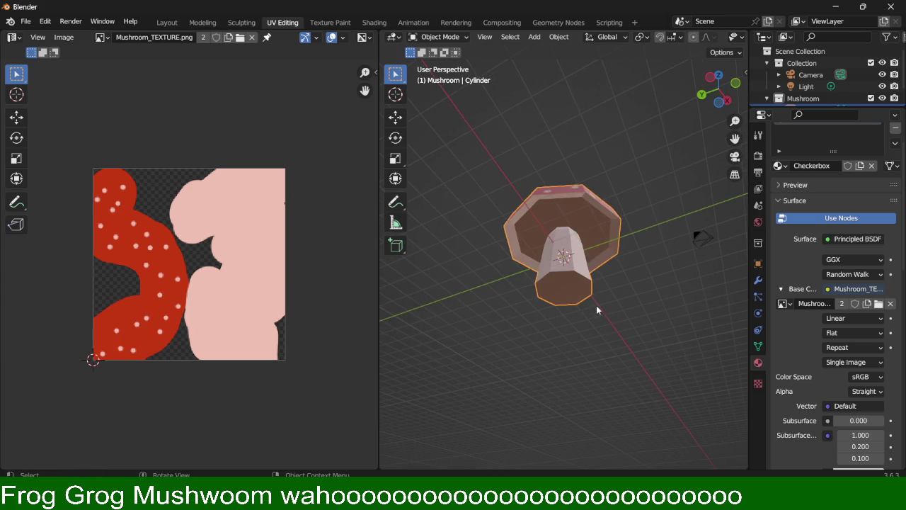
middle_click_drag(609, 264, 599, 278)
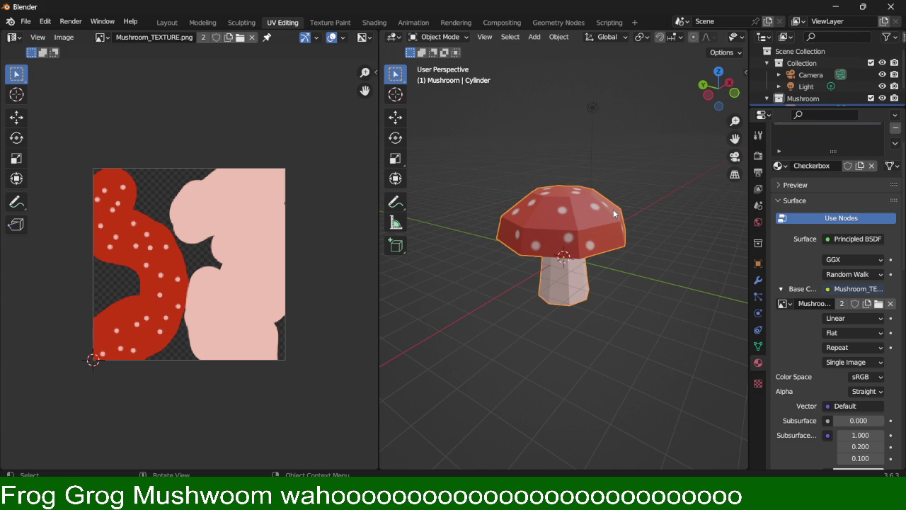
mouse_move(613, 209)
middle_mouse_down()
mouse_move(580, 217)
mouse_move(545, 251)
middle_mouse_up()
mouse_move(540, 365)
middle_mouse_down()
mouse_move(615, 291)
mouse_move(639, 309)
mouse_move(590, 337)
mouse_move(620, 349)
middle_mouse_up()
middle_click_drag(572, 302, 606, 290)
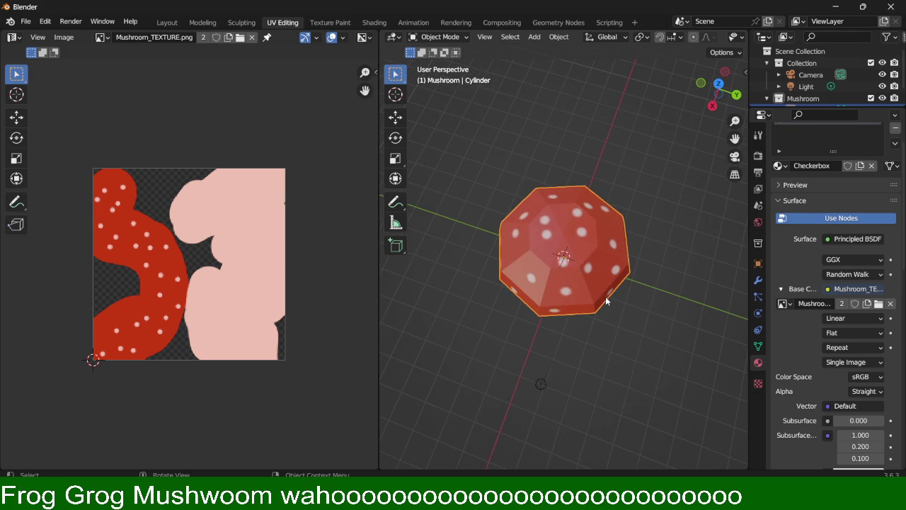
Step: Deselect the mushroom and orbit underneath it, then back to a low side view
left_click(602, 352)
mouse_move(518, 379)
middle_mouse_down()
mouse_move(627, 392)
mouse_move(631, 308)
mouse_move(654, 301)
mouse_move(663, 272)
middle_mouse_up()
middle_click_drag(605, 177, 419, 306)
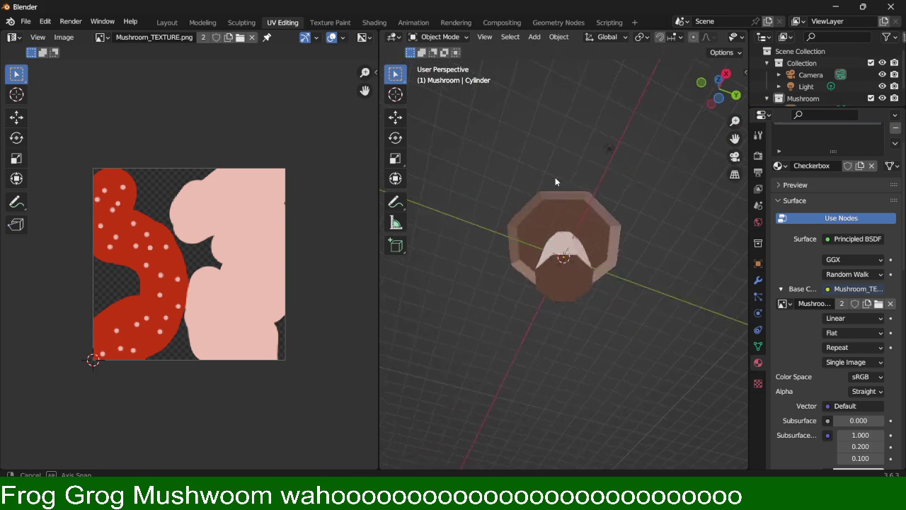
middle_click_drag(435, 249, 484, 262)
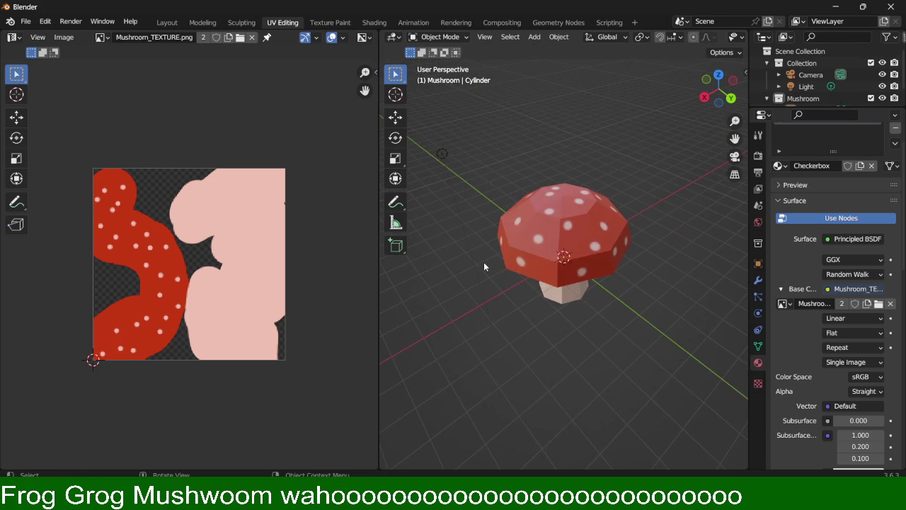
middle_click_drag(524, 224, 590, 175)
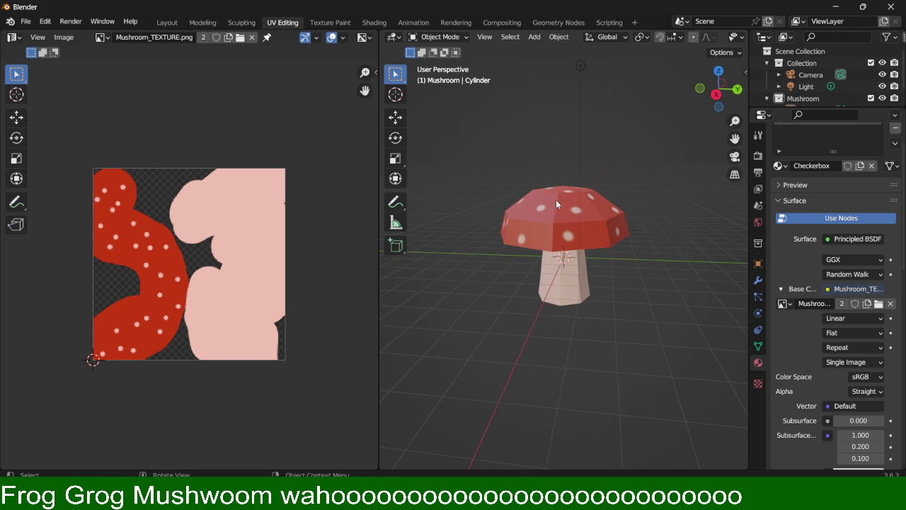
Step: Select the mushroom, zoom in, orbit to the cap underside, then return to GIMP
left_click(540, 217)
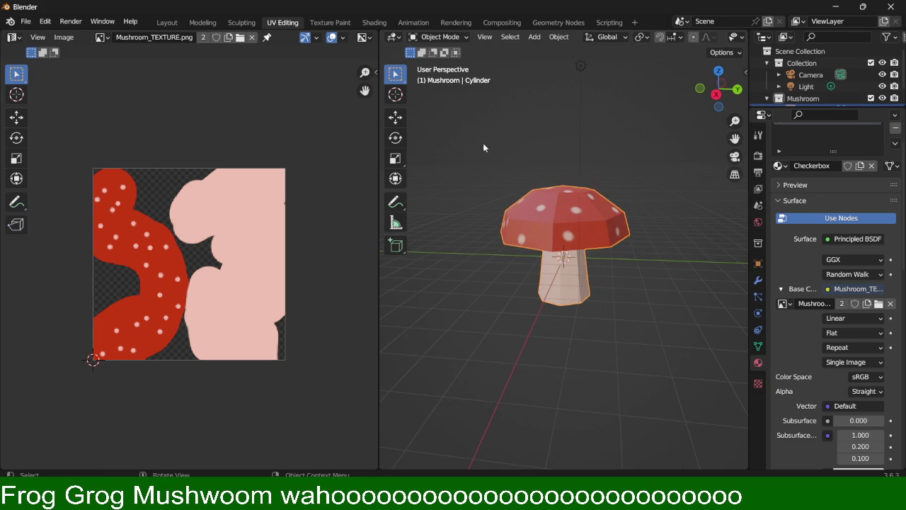
scroll(590, 247, "up", 1)
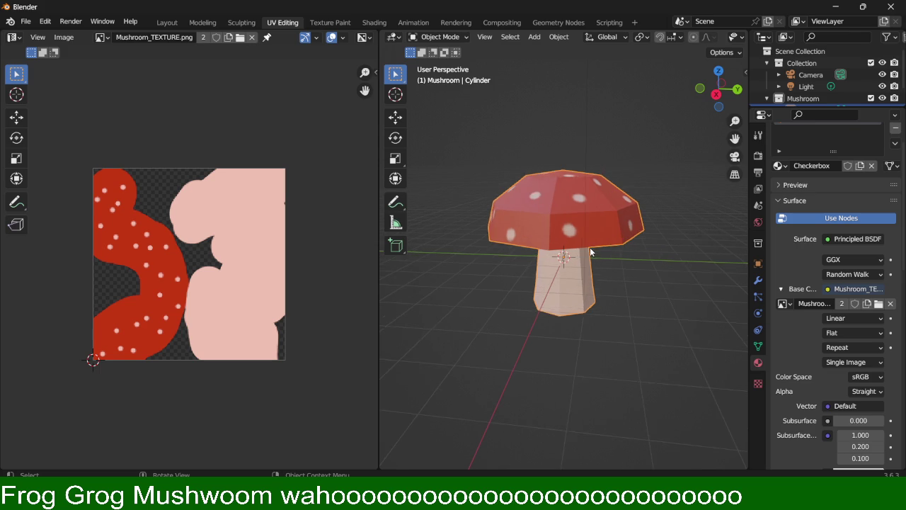
scroll(590, 247, "up", 2)
scroll(592, 246, "up", 2)
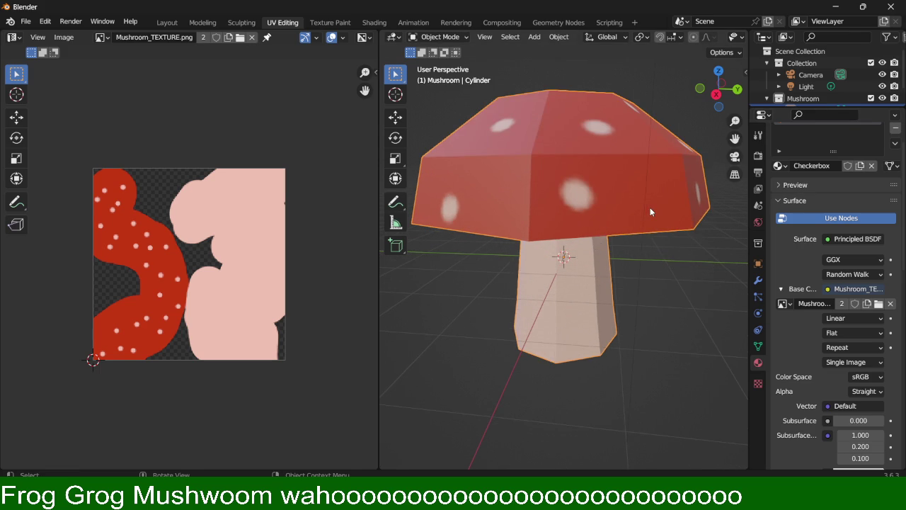
middle_click_drag(589, 327, 660, 322)
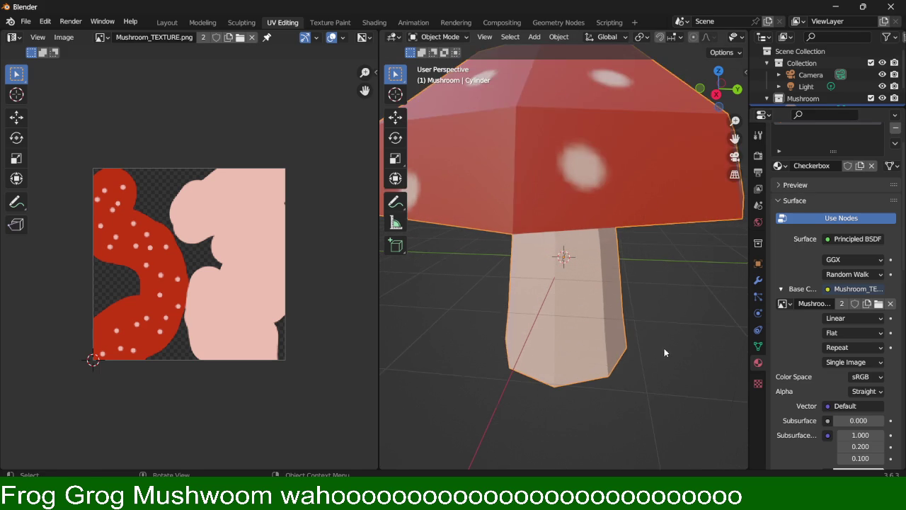
middle_click_drag(581, 370, 581, 301)
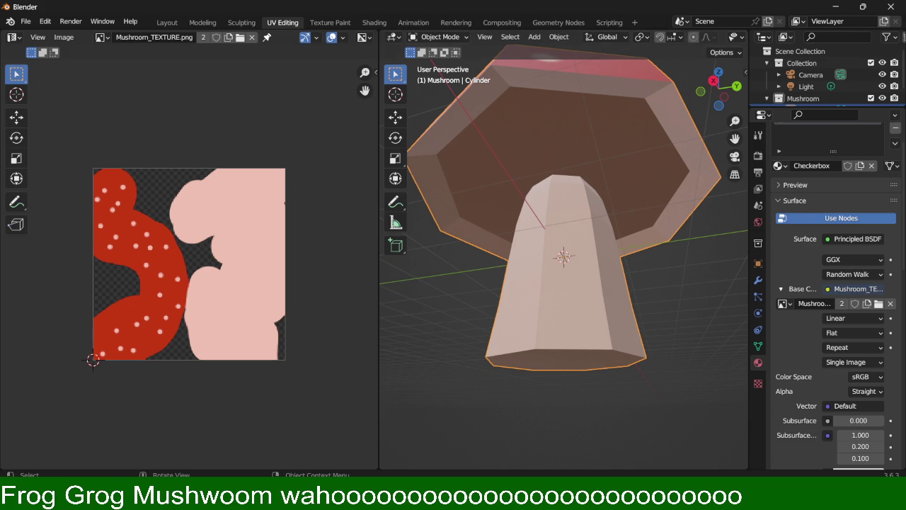
key("alt+Tab")
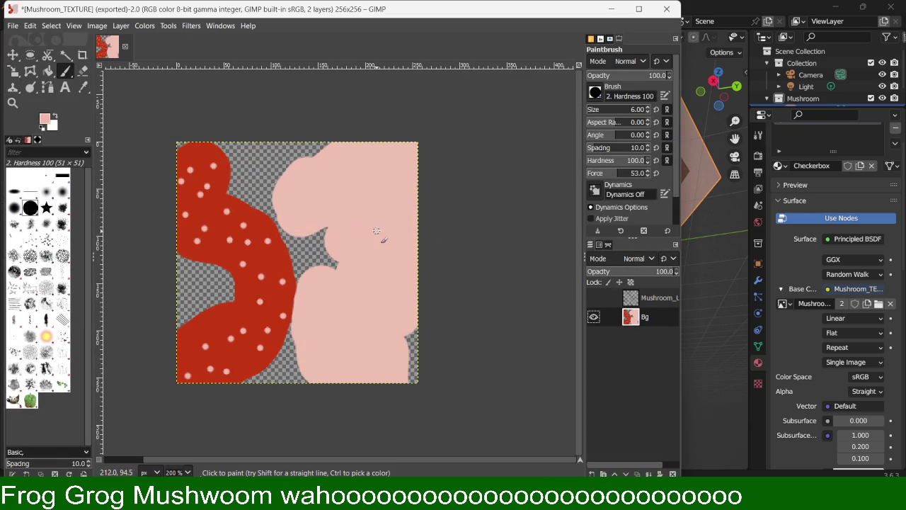
Step: Show the UV layout, eyedrop the stem pink and darken it to e0a695
left_click(594, 297)
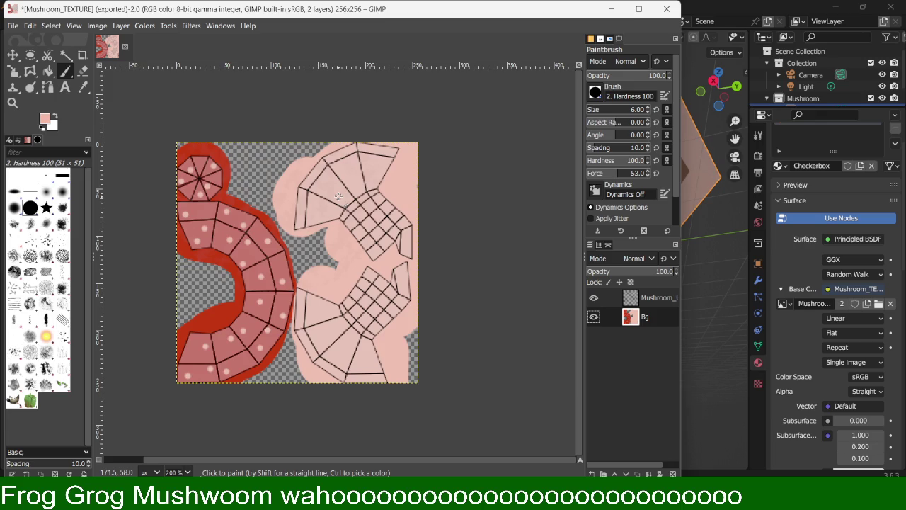
scroll(326, 204, "up", 2, "ctrl")
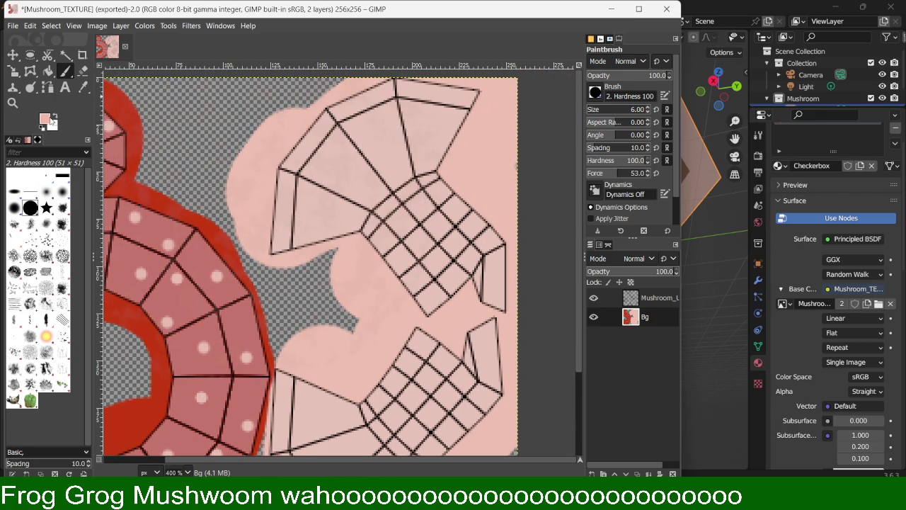
left_click(50, 120)
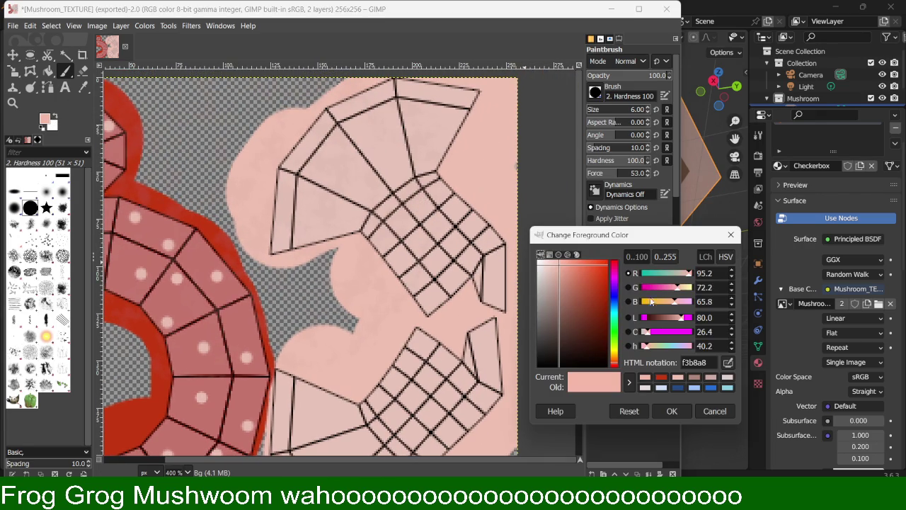
left_click(729, 363)
left_click(500, 163)
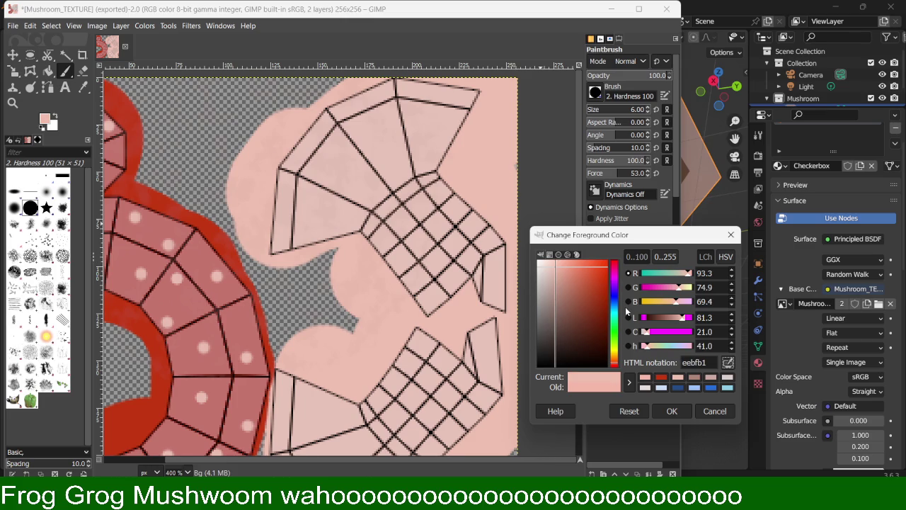
left_click(560, 274)
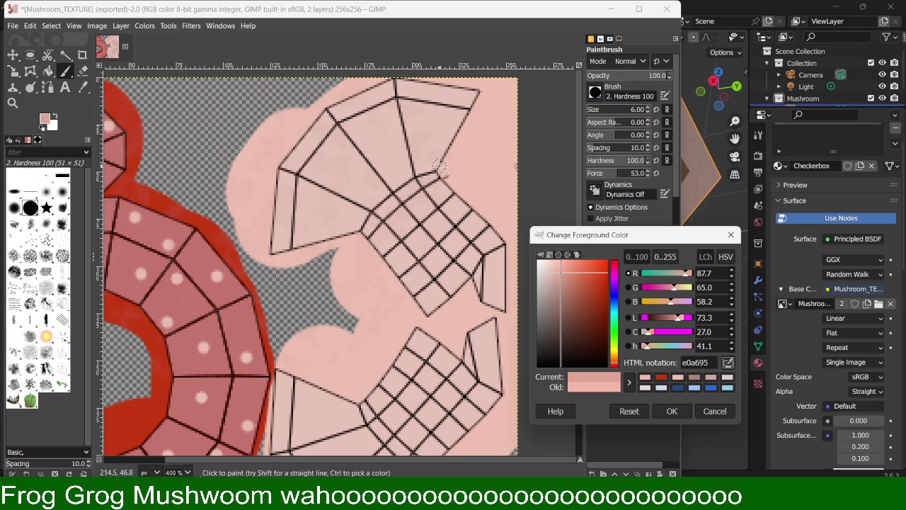
Step: Paint faint darker-pink streaks up the top-right facet, undoing one misplaced stroke
left_click_drag(430, 165, 457, 97)
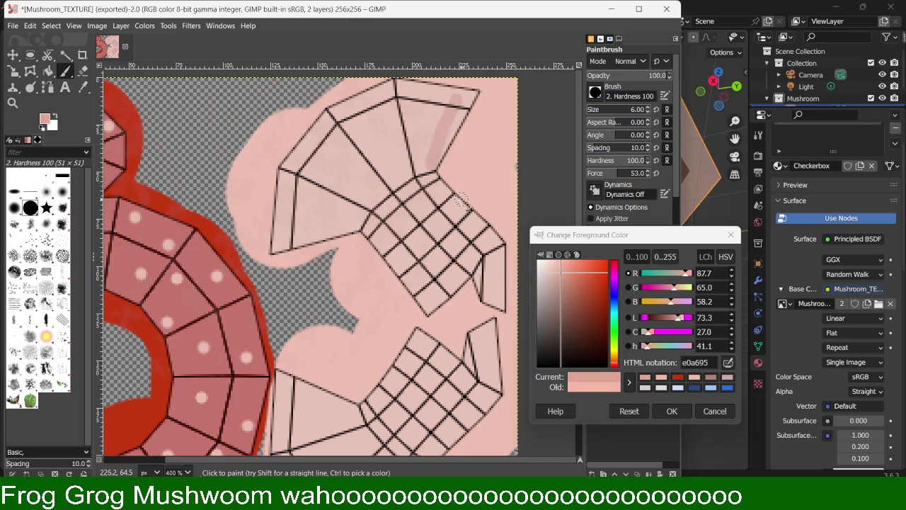
key("ctrl+z")
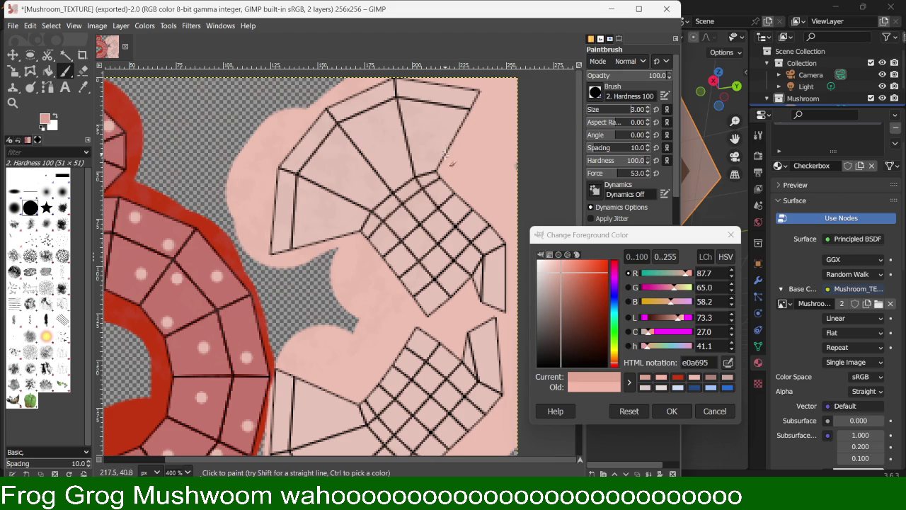
left_click_drag(432, 166, 468, 96)
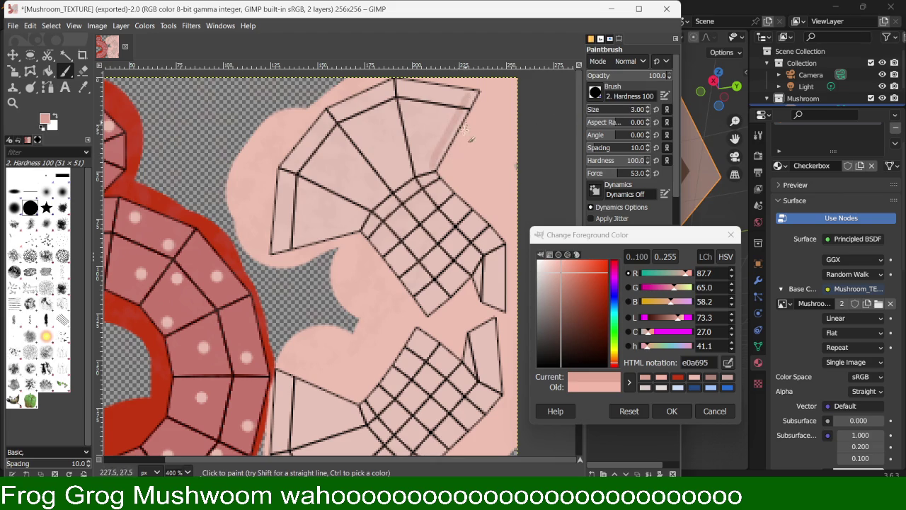
mouse_move(428, 177)
left_mouse_down()
mouse_move(434, 83)
mouse_move(441, 152)
mouse_move(453, 89)
mouse_move(462, 103)
left_mouse_up()
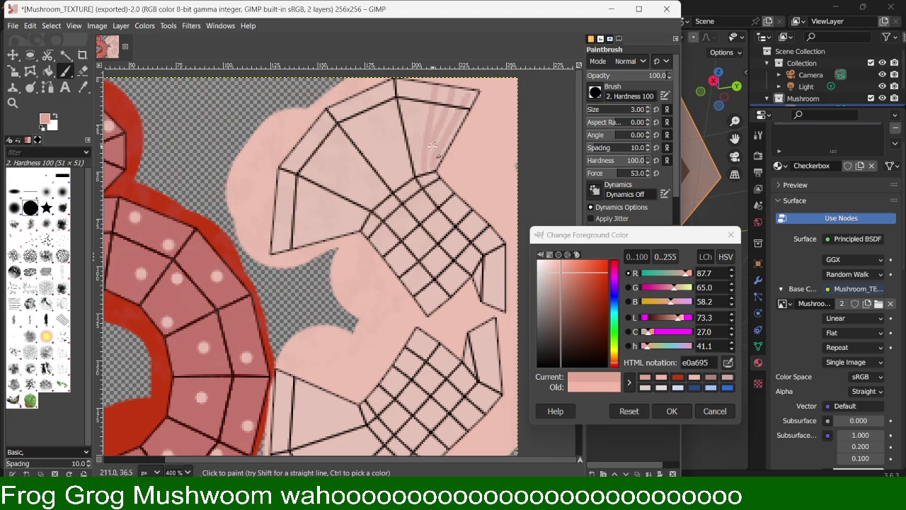
left_click_drag(419, 168, 421, 87)
left_click_drag(418, 162, 406, 85)
mouse_move(417, 182)
left_mouse_down()
mouse_move(397, 137)
mouse_move(391, 84)
left_mouse_up()
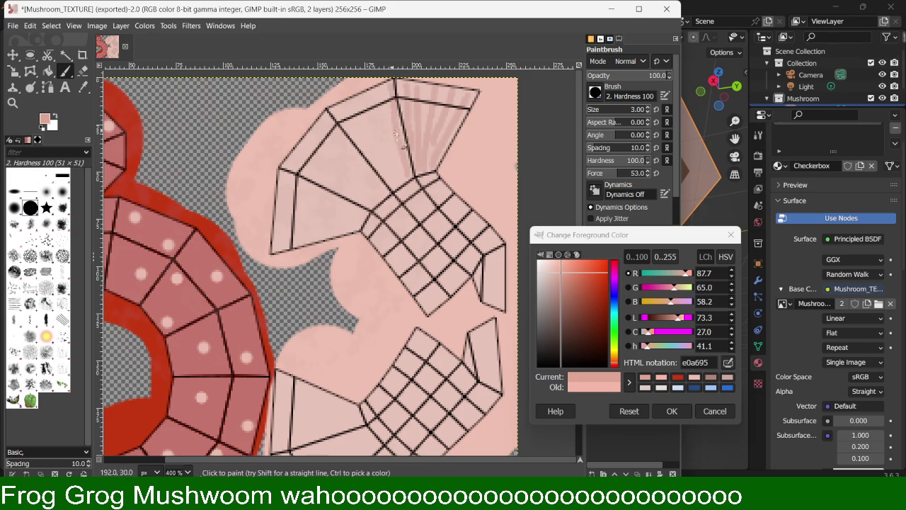
left_click_drag(410, 186, 377, 97)
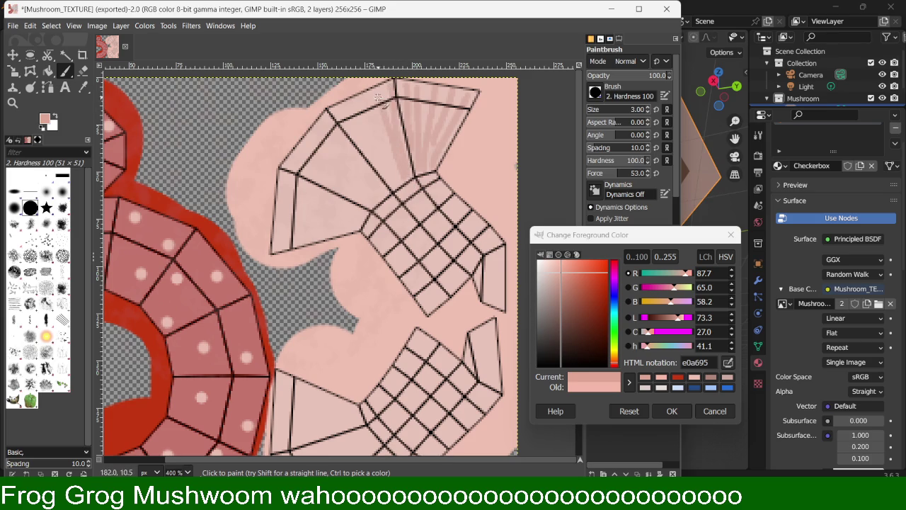
Step: Extend the darker streaks across the fan facet and along its lower edge
mouse_move(397, 176)
left_mouse_down()
mouse_move(389, 138)
mouse_move(362, 105)
left_mouse_up()
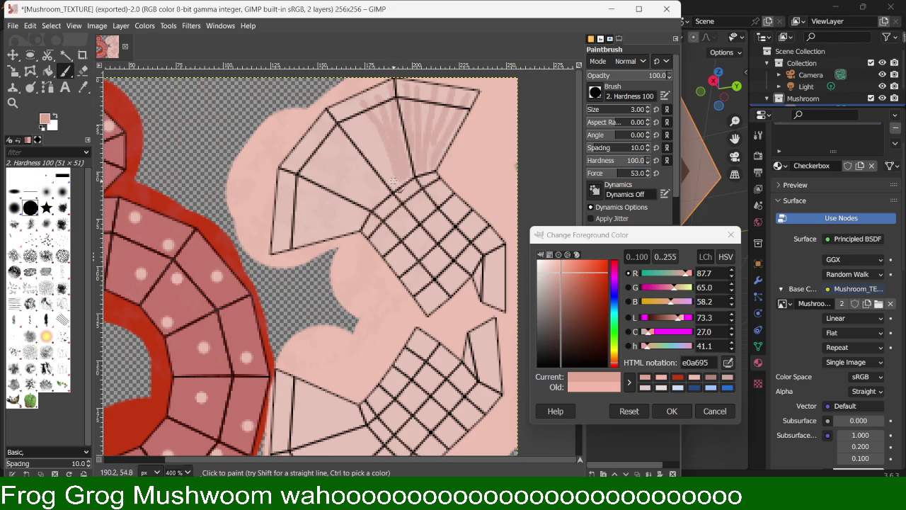
left_click_drag(394, 186, 354, 105)
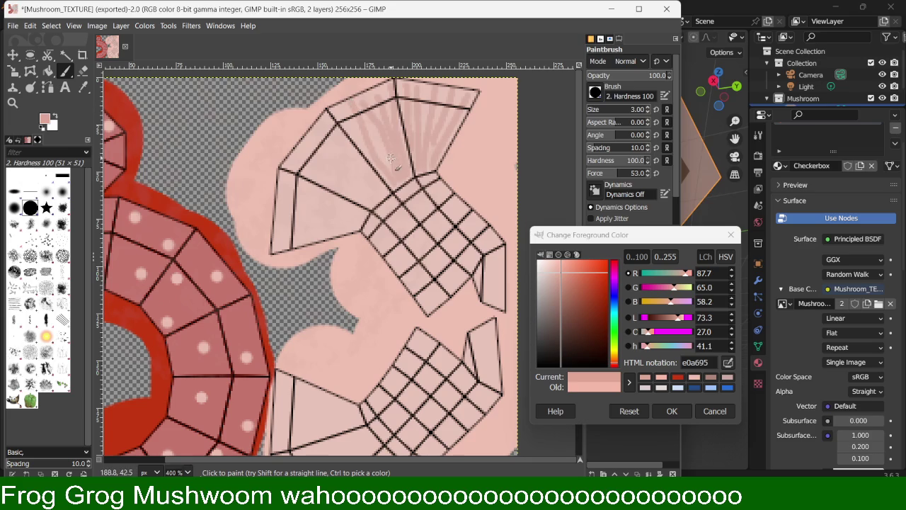
left_click_drag(390, 184, 339, 115)
left_click_drag(383, 190, 325, 127)
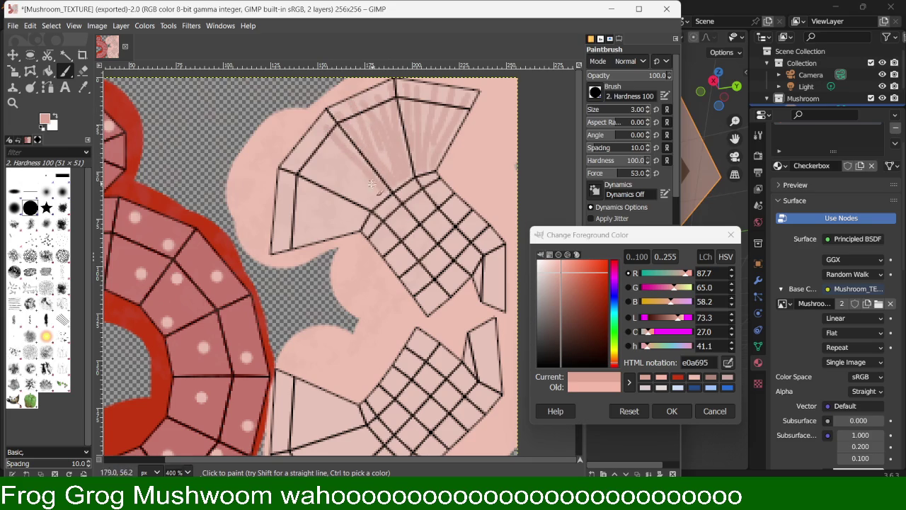
mouse_move(379, 198)
left_mouse_down()
mouse_move(326, 145)
mouse_move(330, 164)
left_mouse_up()
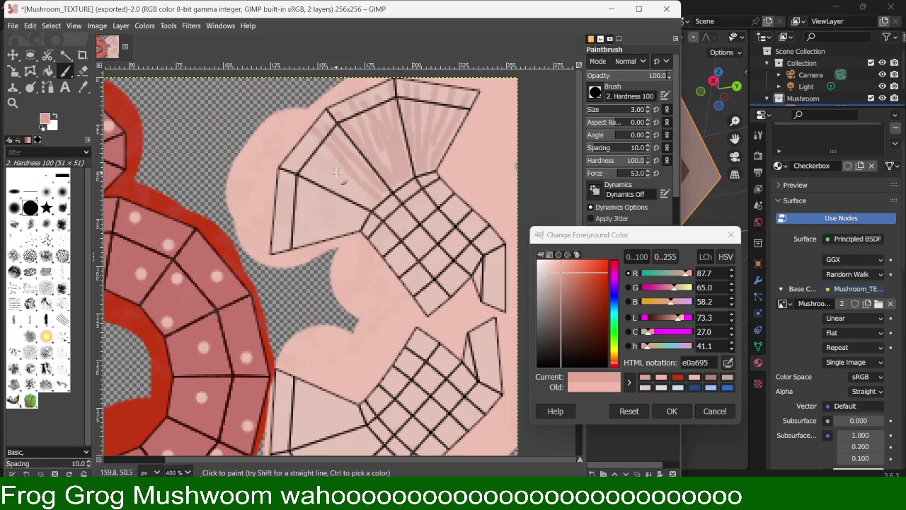
mouse_move(364, 200)
left_mouse_down()
mouse_move(295, 150)
mouse_move(355, 187)
mouse_move(310, 140)
left_mouse_up()
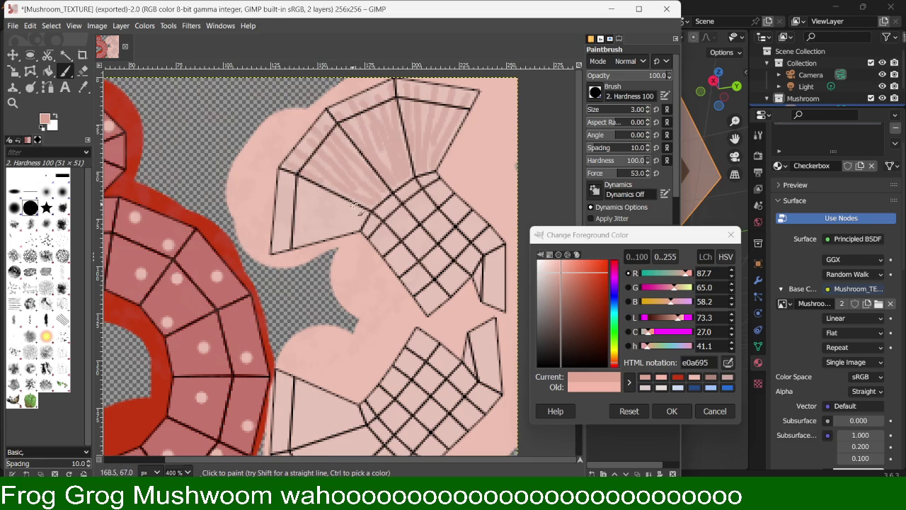
left_click_drag(363, 214, 284, 180)
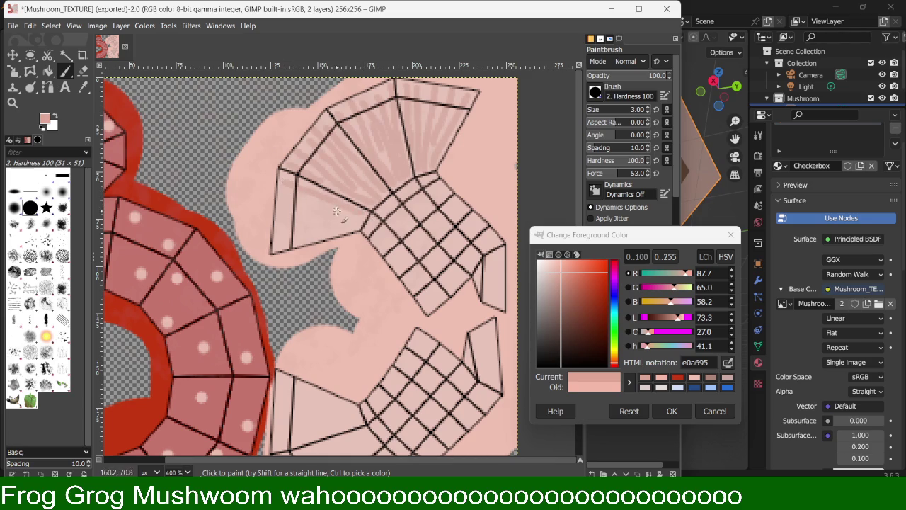
left_click_drag(365, 228, 283, 190)
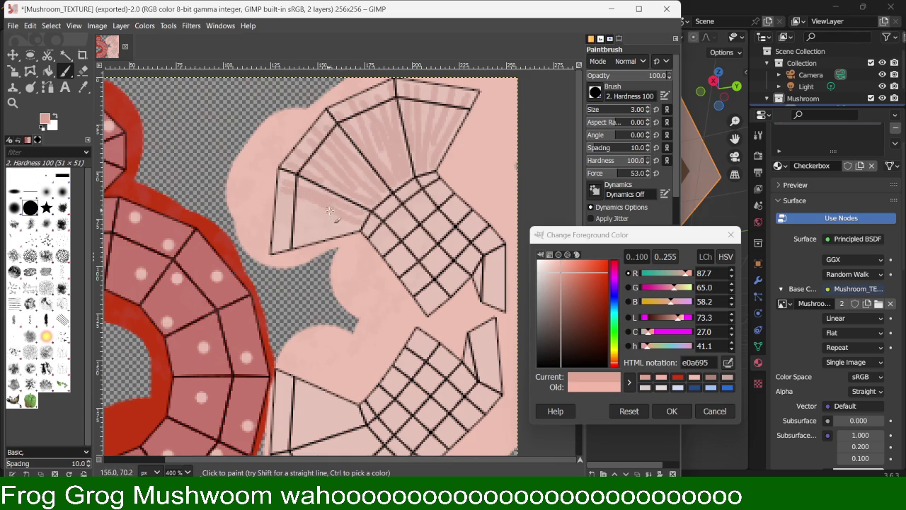
mouse_move(352, 224)
left_mouse_down()
mouse_move(276, 202)
mouse_move(317, 205)
left_mouse_up()
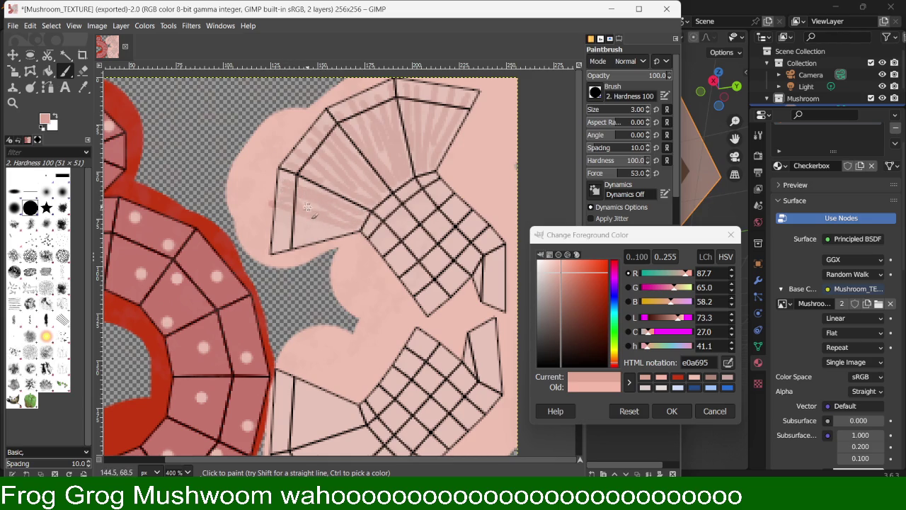
mouse_move(350, 239)
left_mouse_down()
mouse_move(276, 220)
mouse_move(326, 224)
mouse_move(286, 212)
mouse_move(329, 244)
mouse_move(284, 237)
mouse_move(301, 240)
left_mouse_up()
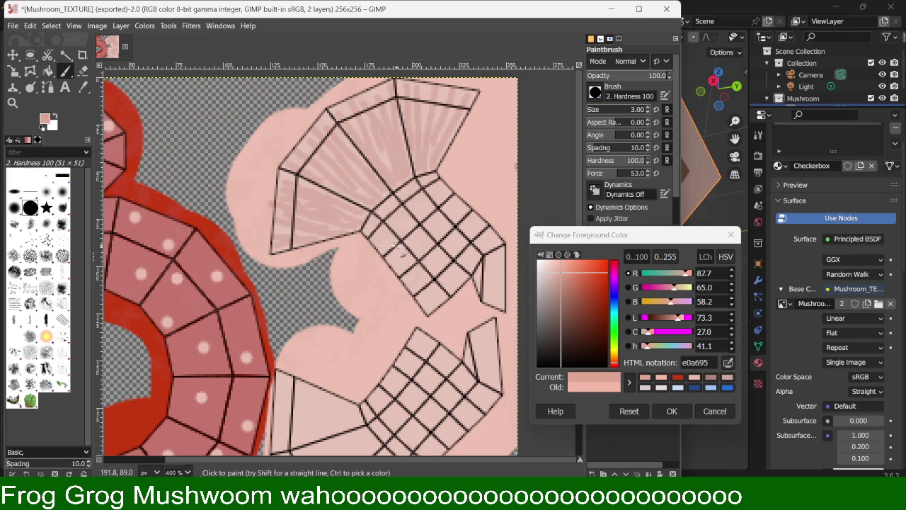
scroll(352, 244, "down", 3)
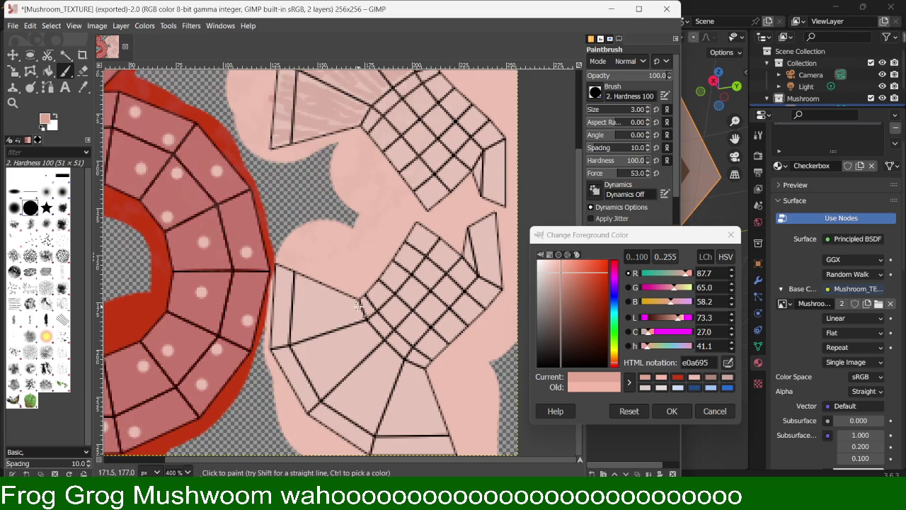
Step: Paint darker streaks on the lower-left facet and lines down to its bottom edge
mouse_move(354, 303)
left_mouse_down()
mouse_move(283, 276)
mouse_move(353, 303)
mouse_move(280, 289)
mouse_move(341, 312)
mouse_move(286, 308)
mouse_move(357, 333)
mouse_move(289, 324)
mouse_move(318, 334)
mouse_move(275, 336)
mouse_move(314, 321)
mouse_move(283, 299)
mouse_move(315, 298)
mouse_move(279, 283)
left_mouse_up()
mouse_move(368, 327)
left_mouse_down()
mouse_move(331, 328)
mouse_move(372, 324)
mouse_move(281, 352)
mouse_move(291, 359)
mouse_move(331, 353)
mouse_move(364, 337)
mouse_move(293, 382)
mouse_move(289, 370)
mouse_move(327, 362)
mouse_move(297, 396)
mouse_move(381, 351)
mouse_move(300, 402)
mouse_move(343, 396)
mouse_move(394, 362)
mouse_move(316, 418)
mouse_move(379, 362)
mouse_move(334, 431)
mouse_move(392, 357)
mouse_move(345, 430)
mouse_move(398, 366)
mouse_move(374, 425)
mouse_move(358, 437)
left_mouse_up()
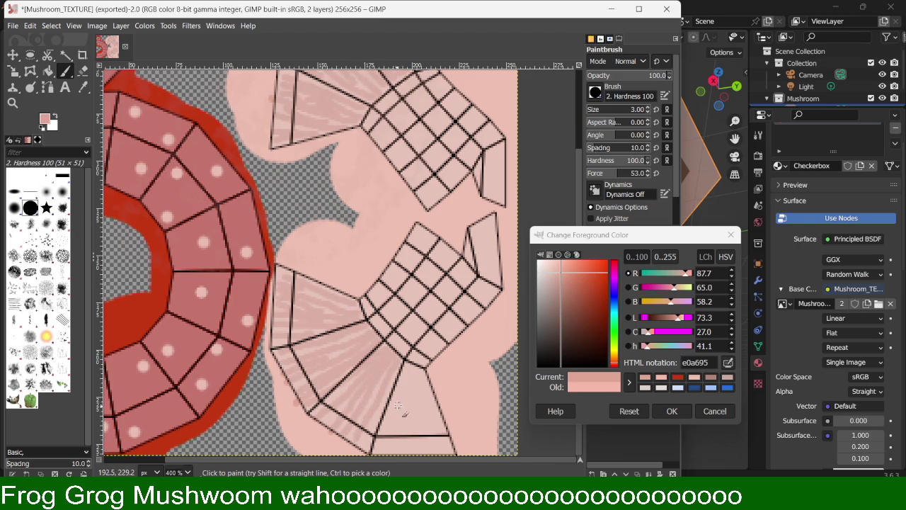
scroll(393, 400, "down", 2)
scroll(373, 314, "right", 1)
left_click_drag(375, 310, 357, 395)
left_click_drag(366, 317, 337, 391)
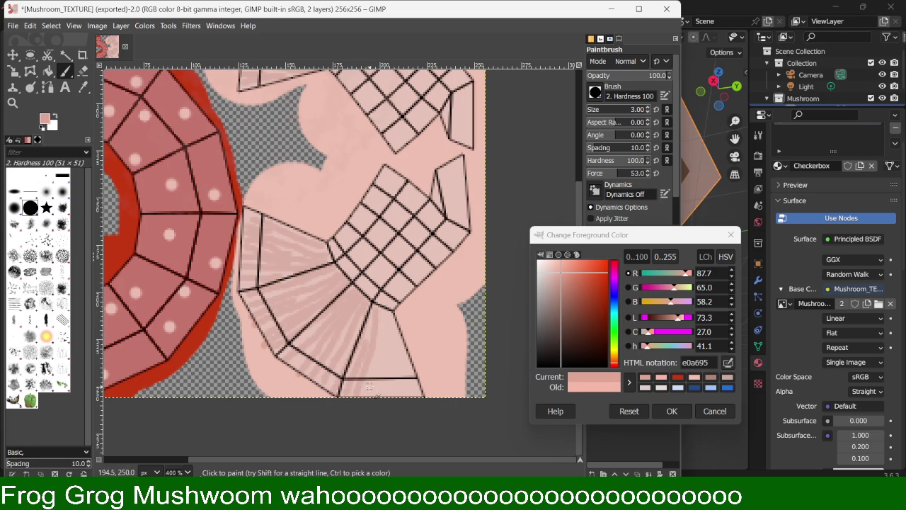
middle_click_drag(387, 322, 382, 300)
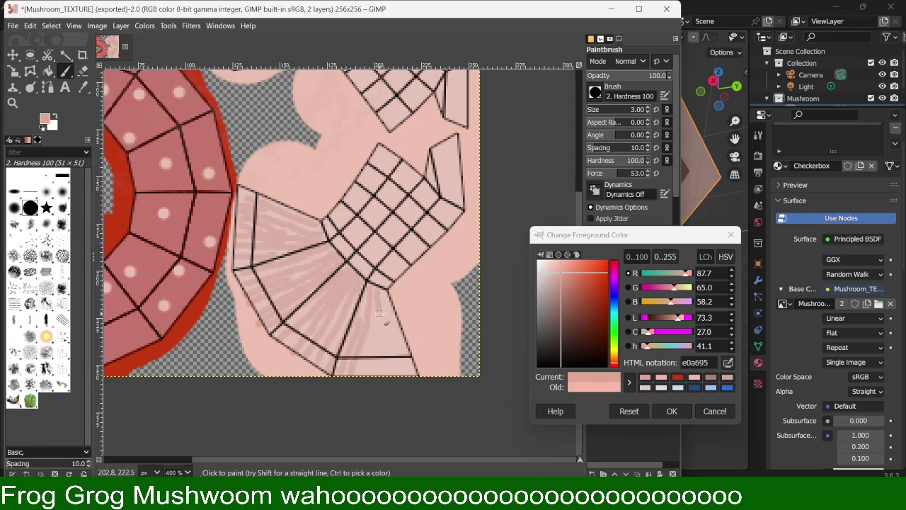
mouse_move(372, 323)
left_mouse_down()
mouse_move(375, 381)
mouse_move(386, 357)
mouse_move(385, 302)
mouse_move(399, 367)
mouse_move(410, 369)
mouse_move(386, 295)
left_mouse_up()
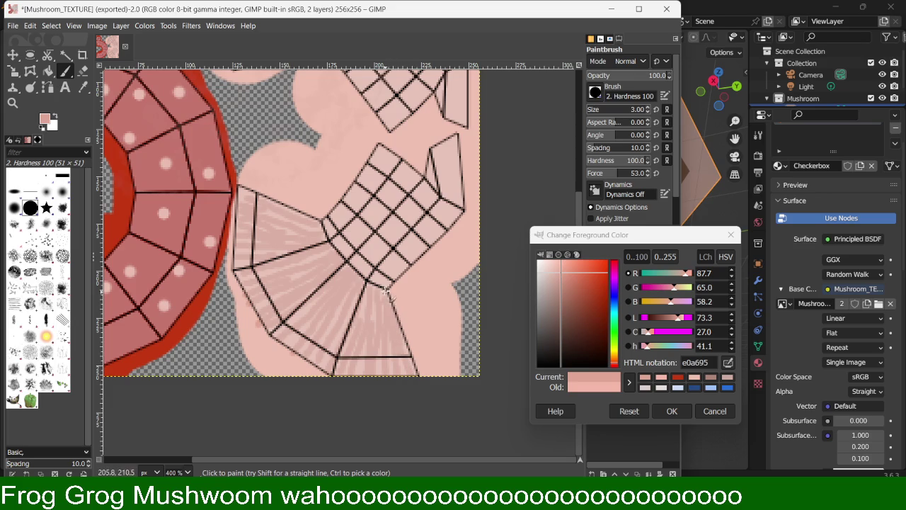
Step: Switch to lighter pink e6b2a2 and paint a light streak on the stem piece
scroll(327, 202, "up", 5)
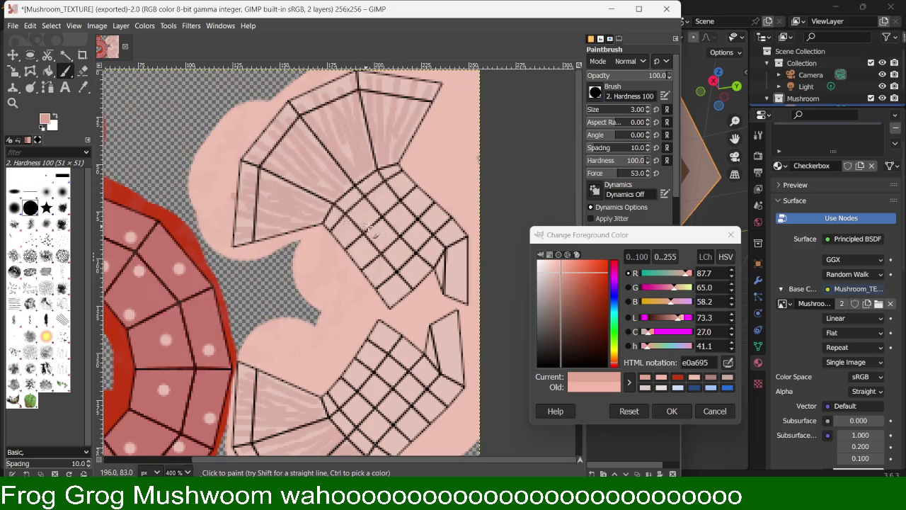
left_click(558, 268)
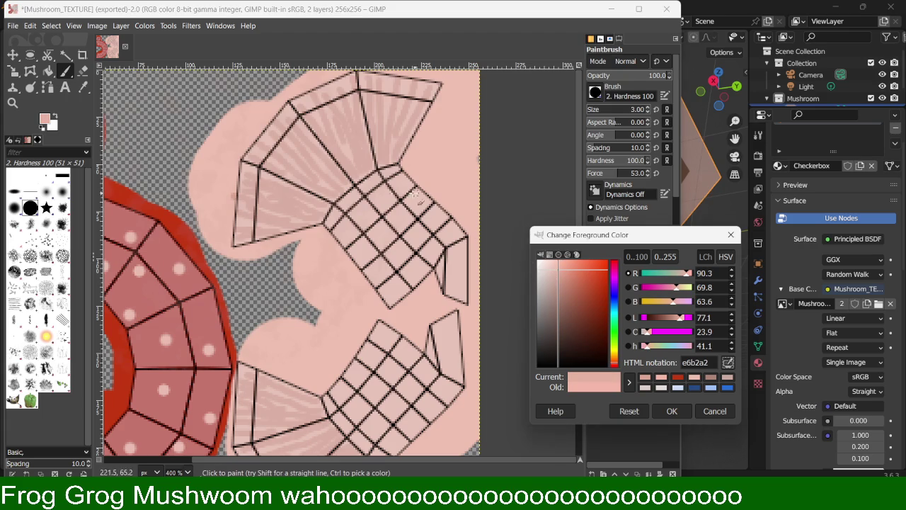
left_click(334, 228)
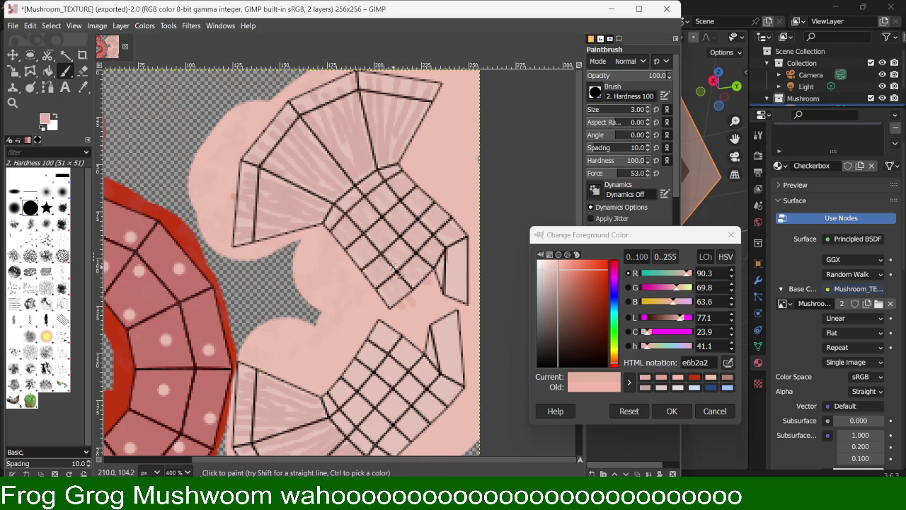
scroll(393, 267, "down", 3)
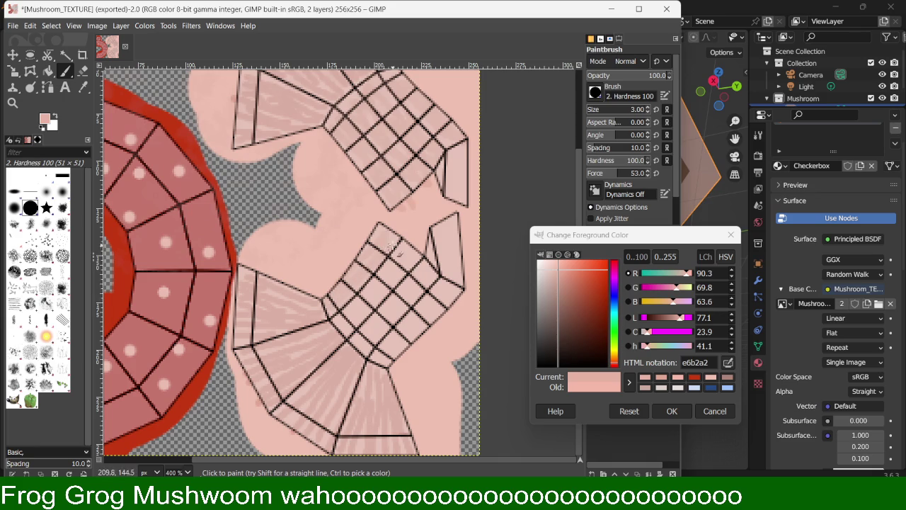
left_click_drag(415, 239, 426, 224)
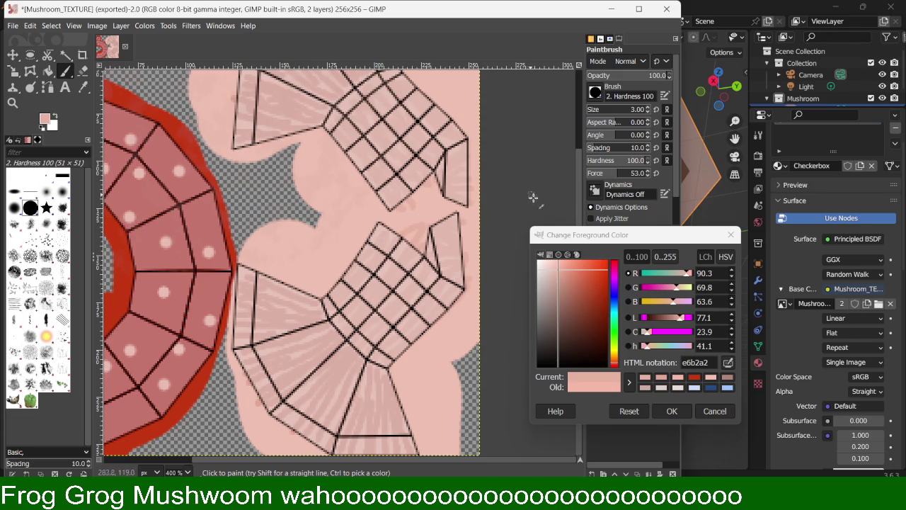
left_click(667, 410)
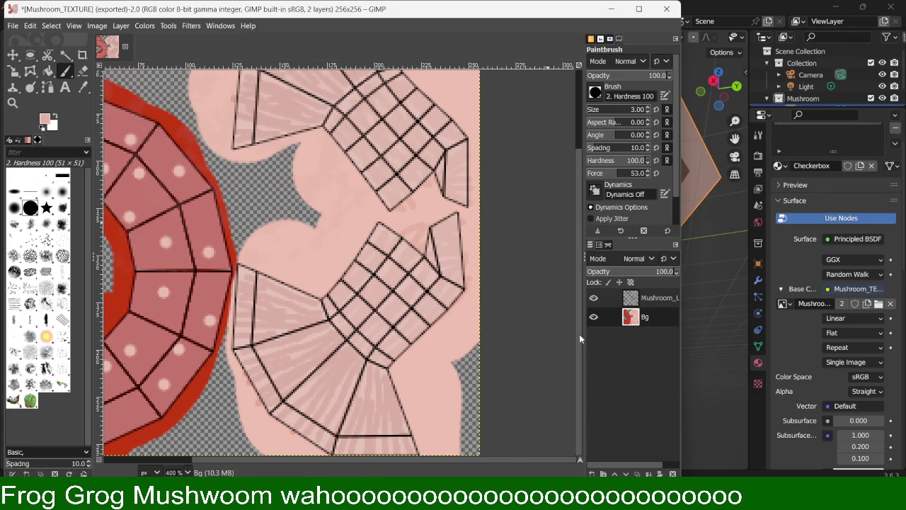
Step: Hide the UV outline layer and zoom the texture view to 200%
scroll(462, 257, "up", 3)
scroll(462, 256, "down", 3)
scroll(453, 269, "left", 3)
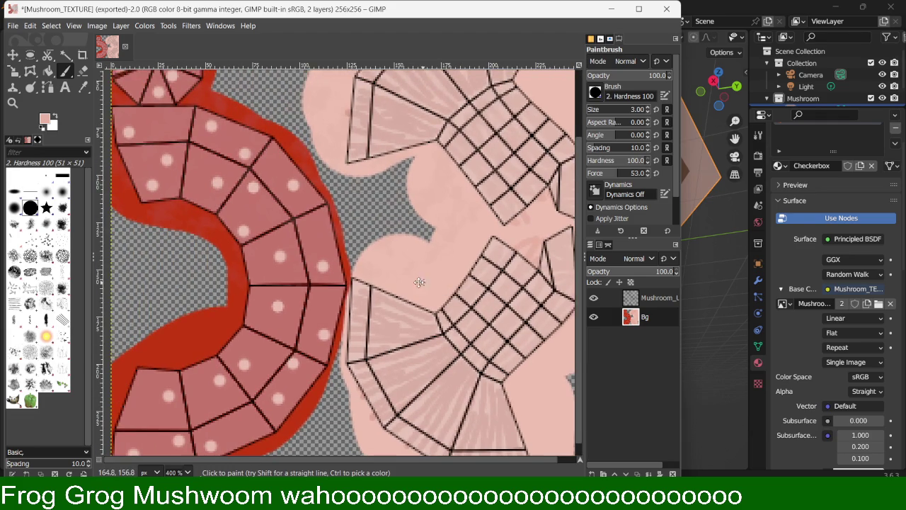
scroll(425, 283, "right", 1)
scroll(394, 283, "down", 1)
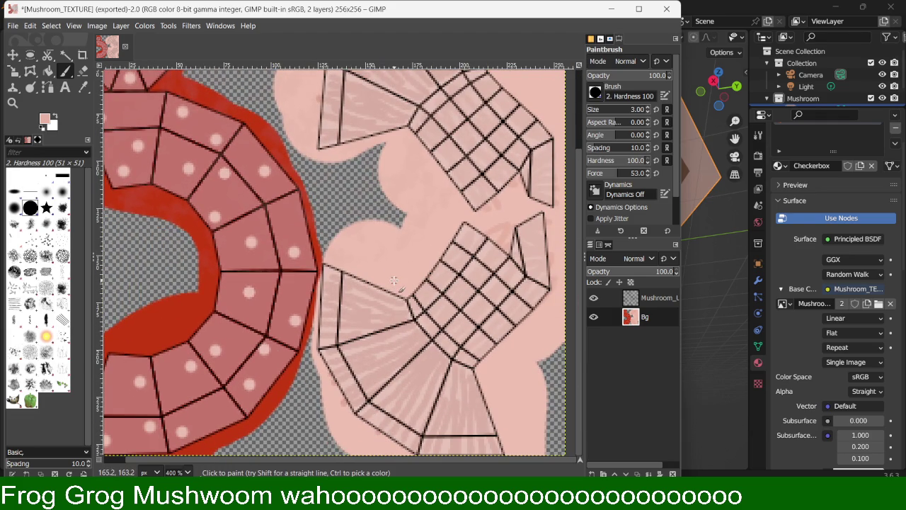
left_click(595, 318, "shift")
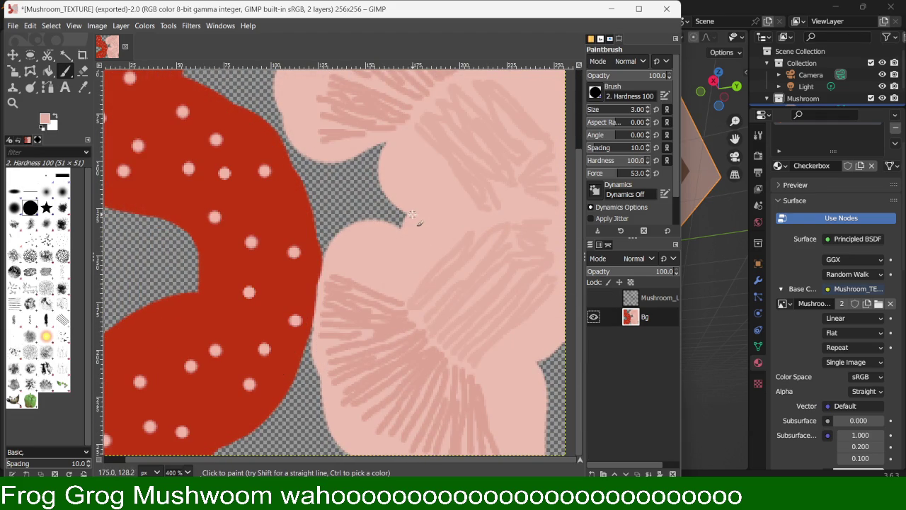
key("2")
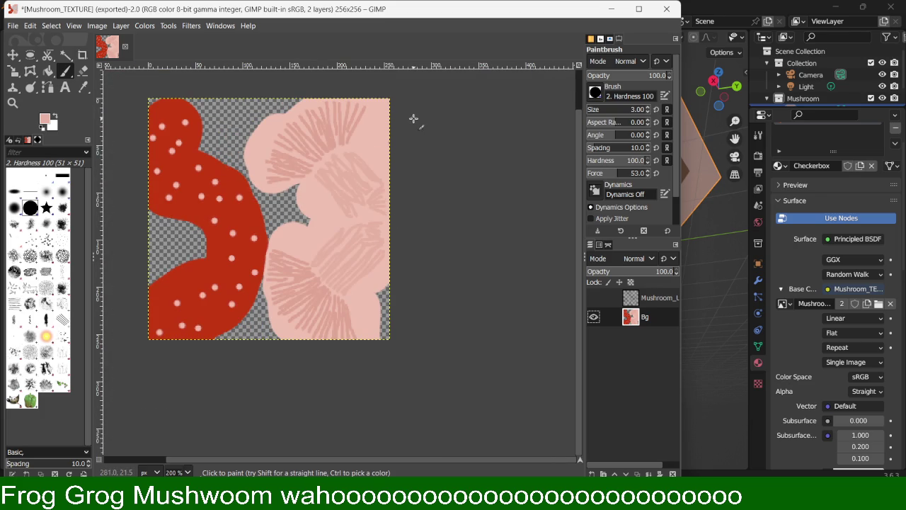
Step: Re-export over Mushroom_TEXTURE.png with Ctrl+E, then switch to Blender
left_click(15, 27)
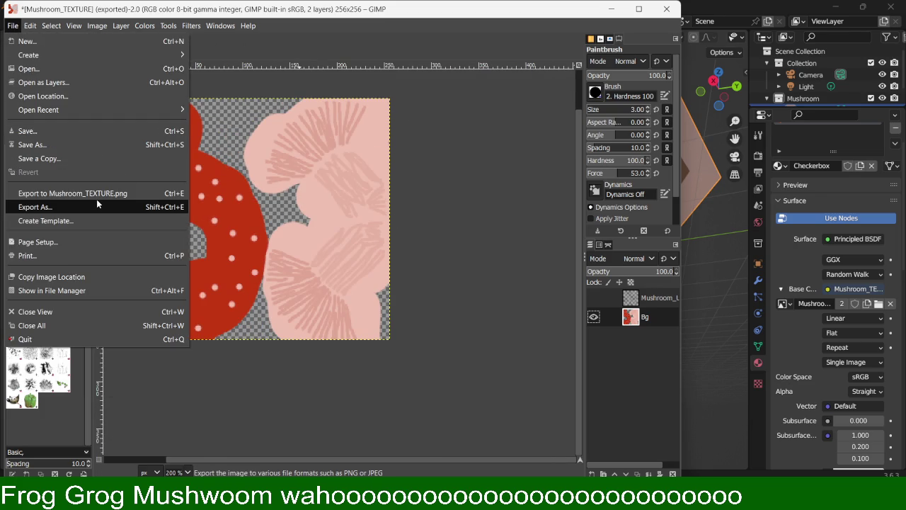
key("Escape")
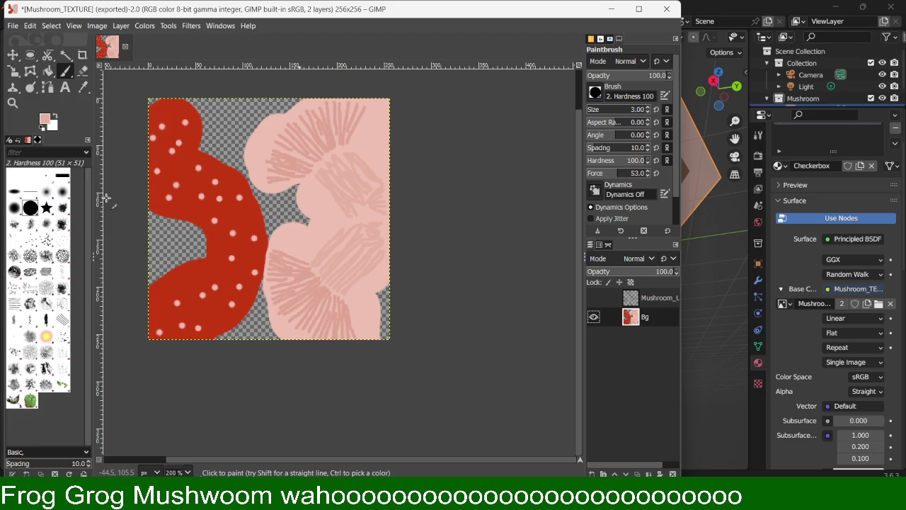
key("ctrl+e")
left_click(790, 258)
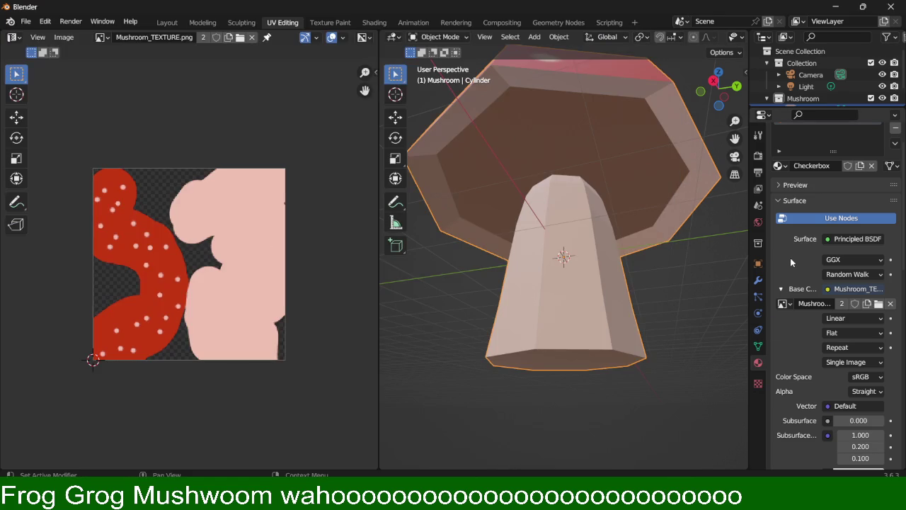
Step: Reload the updated Mushroom_TEXTURE.png from disk in Blender's Image Editor
left_click(107, 40)
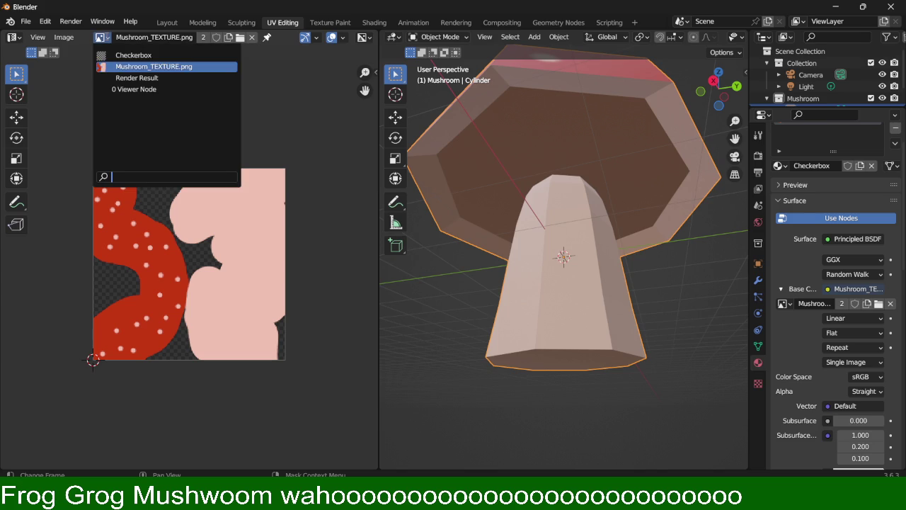
left_click(147, 69)
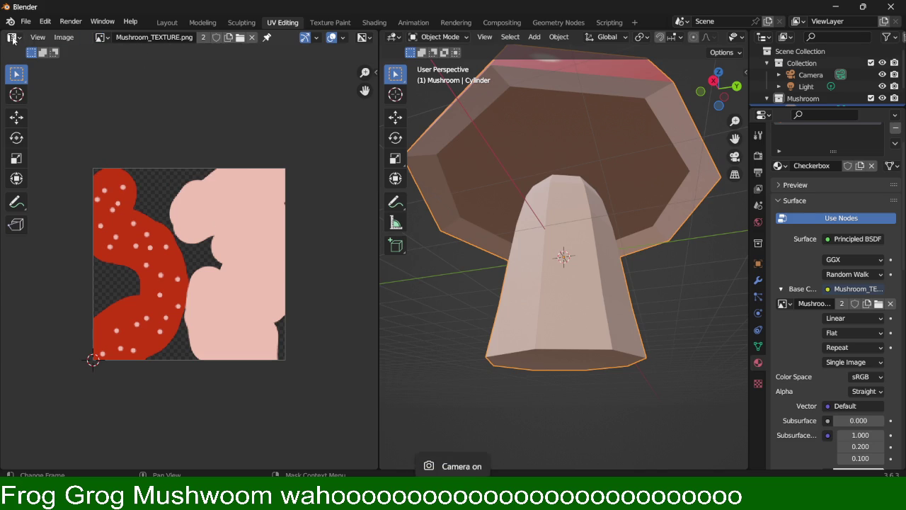
right_click(154, 37)
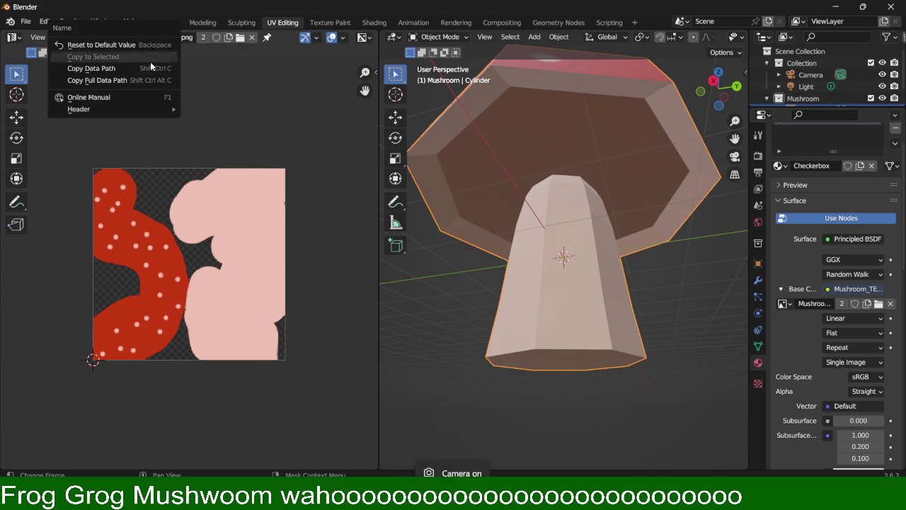
left_click(218, 89)
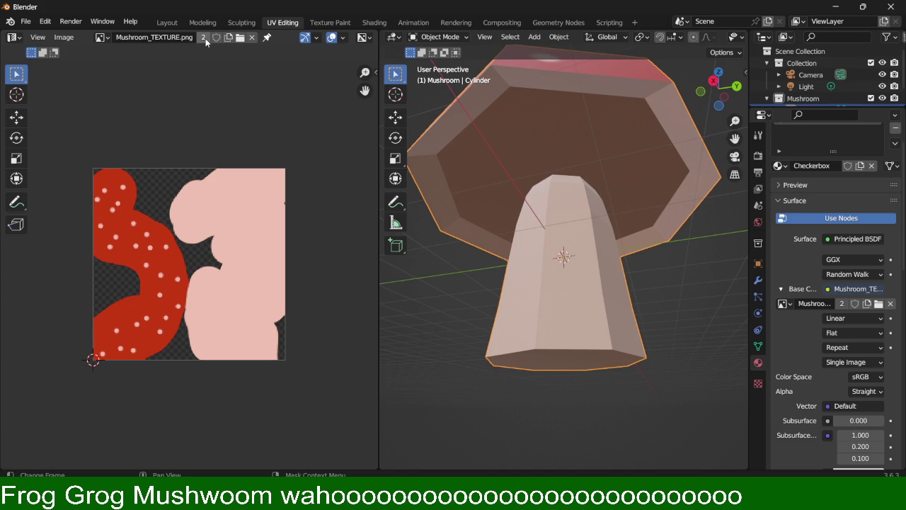
left_click(239, 38)
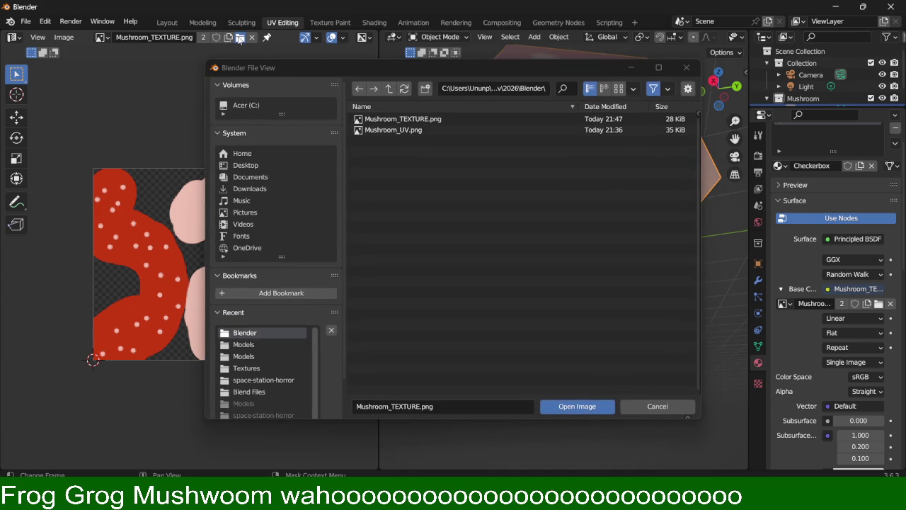
double_click(397, 120)
Step: Orbit to inspect the cap top and underside, then Alt+Tab back to GIMP
scroll(513, 166, "down", 3)
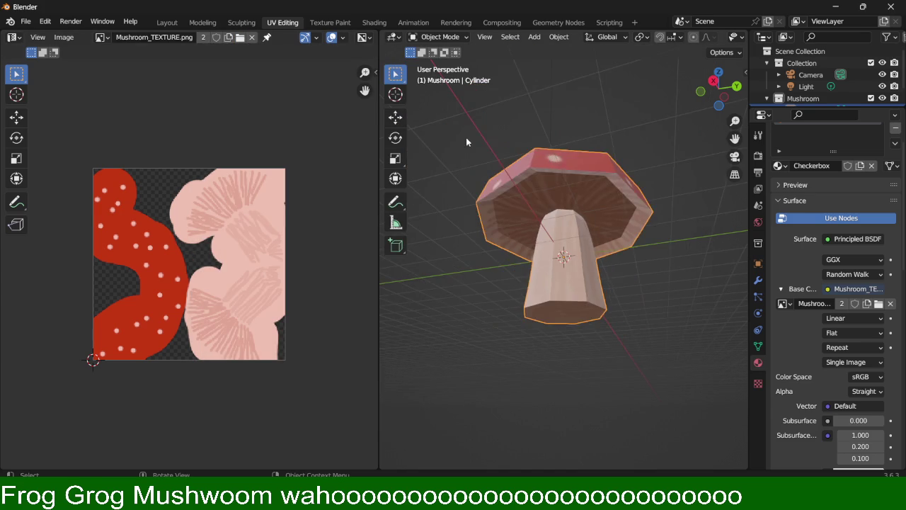
middle_click_drag(485, 150, 571, 200)
mouse_move(588, 299)
middle_mouse_down()
mouse_move(596, 228)
mouse_move(621, 244)
mouse_move(607, 271)
mouse_move(658, 276)
middle_mouse_up()
scroll(607, 271, "up", 3)
scroll(637, 254, "up", 3)
scroll(659, 276, "down", 2)
scroll(650, 281, "down", 2)
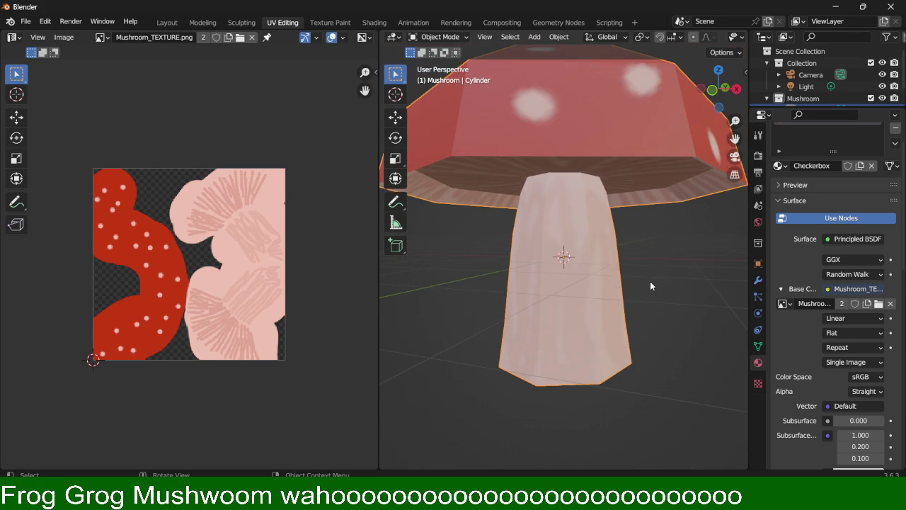
scroll(650, 274, "down", 3)
middle_click_drag(627, 222, 579, 151)
key("alt+Tab")
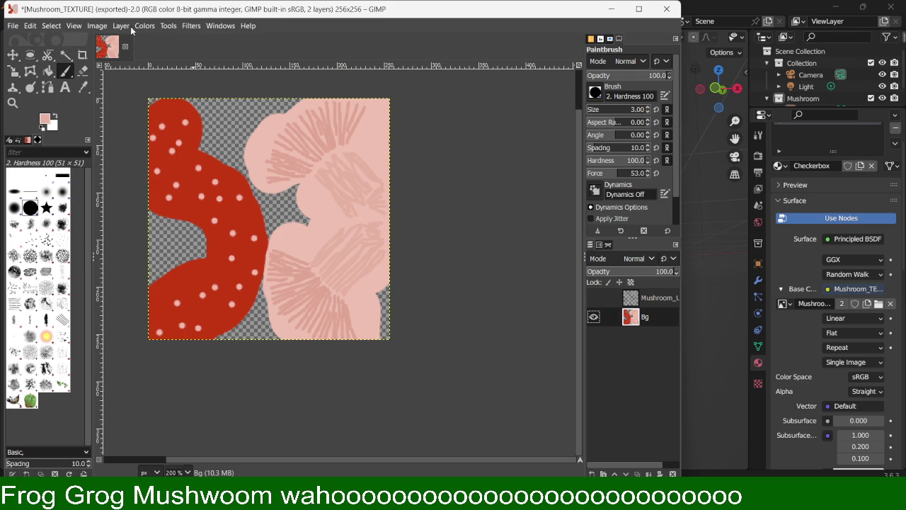
Step: Find Filters > Blur > Pixelize and open its dialog for the Bg layer
left_click(100, 28)
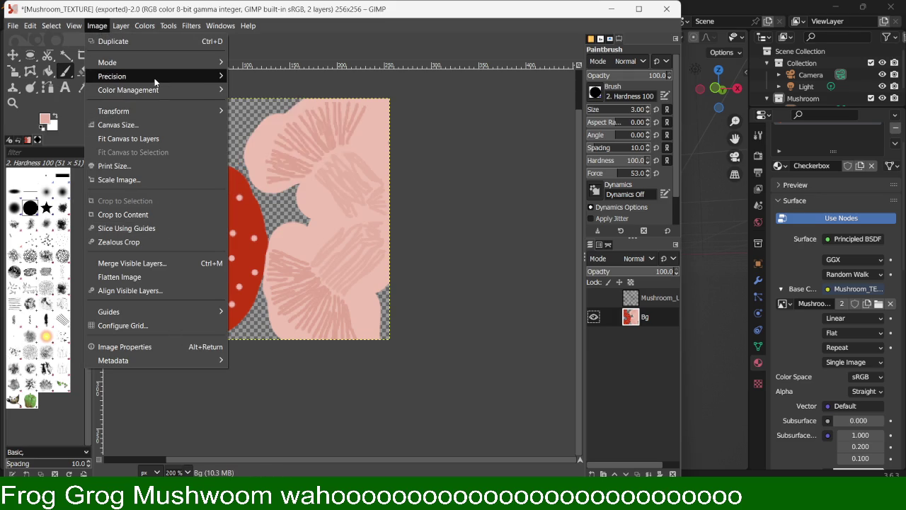
left_click(144, 25)
left_click(168, 25)
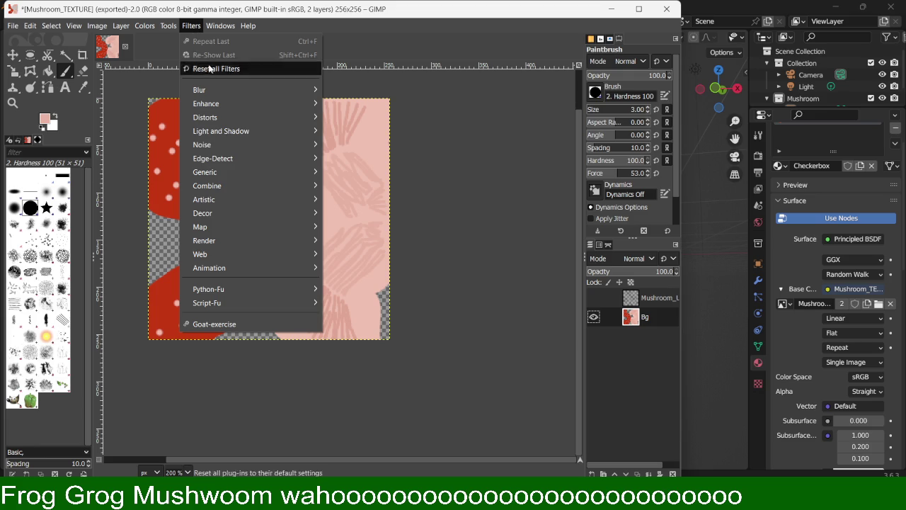
mouse_move(200, 90)
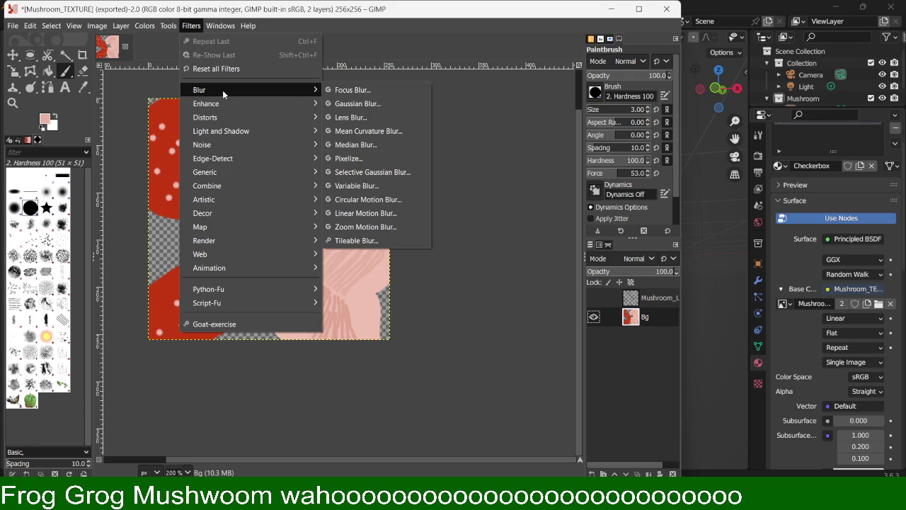
left_click(376, 156)
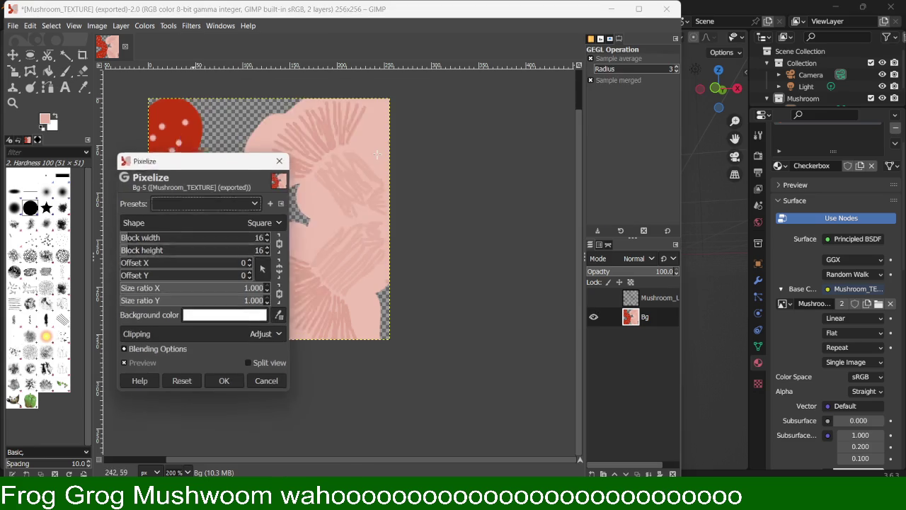
Step: Try diamond-shaped pixel blocks at size 1 in the Pixelize dialog
scroll(267, 257, "down", 2)
scroll(267, 257, "down", 2)
scroll(267, 257, "down", 2)
scroll(267, 257, "down", 3)
scroll(267, 257, "down", 6)
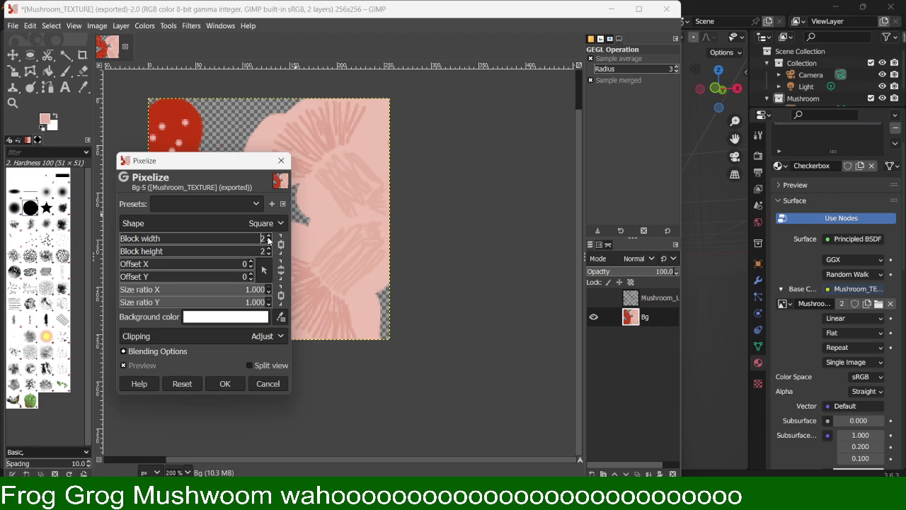
scroll(267, 240, "up", 1)
scroll(269, 245, "down", 1)
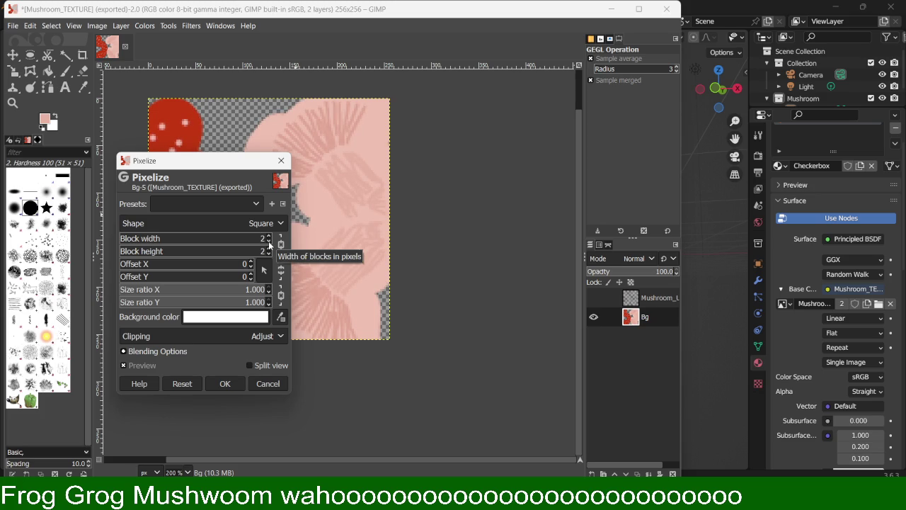
scroll(269, 245, "down", 1)
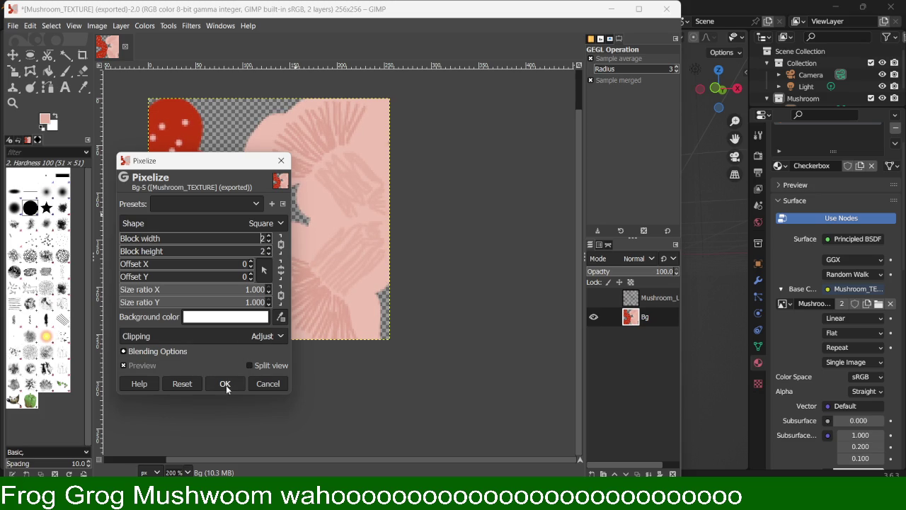
left_click(279, 224)
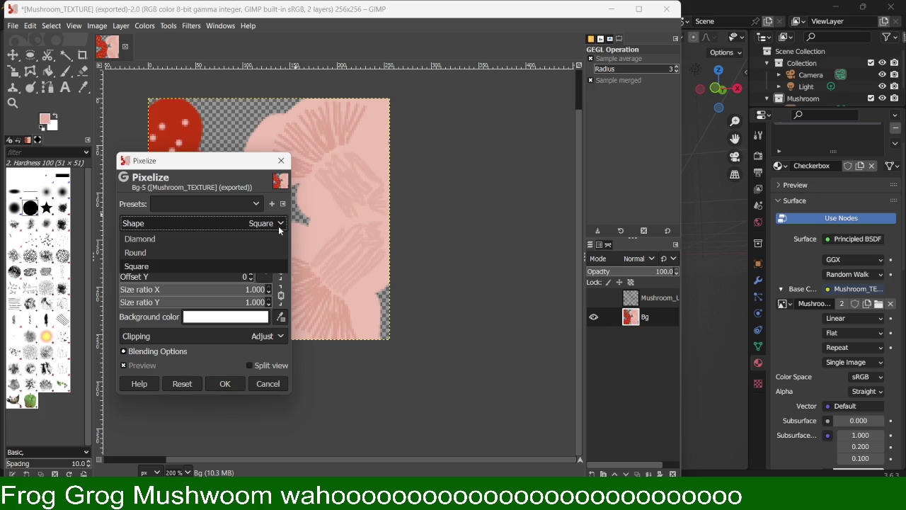
left_click(235, 239)
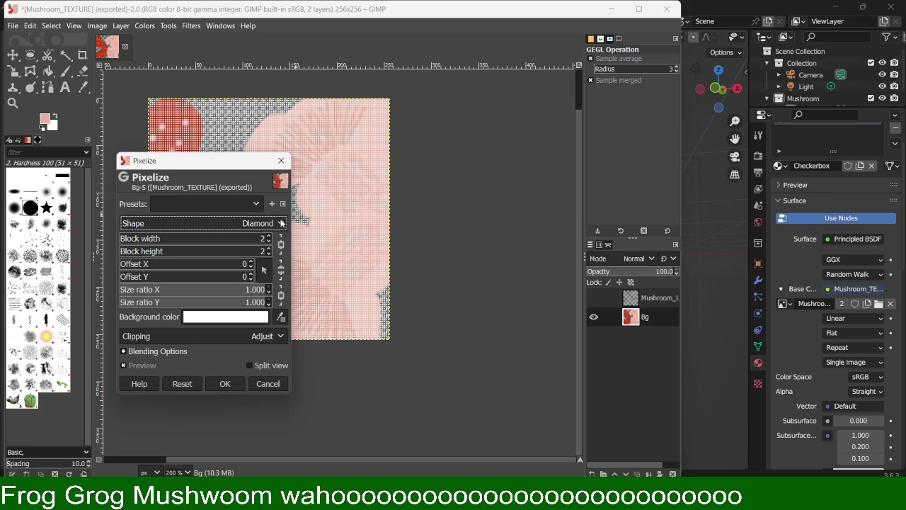
left_click(269, 255)
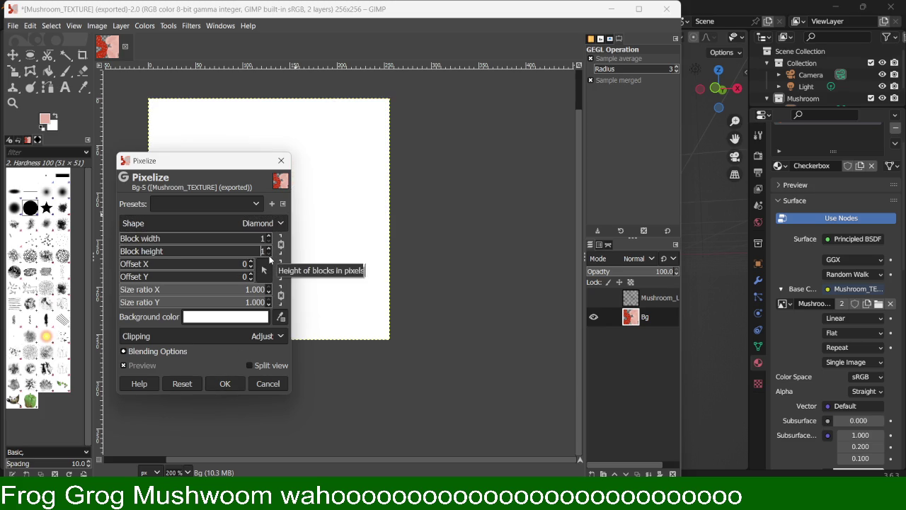
Step: Settle on square 2×2 pixel blocks and apply the Pixelize filter
scroll(267, 251, "up", 4)
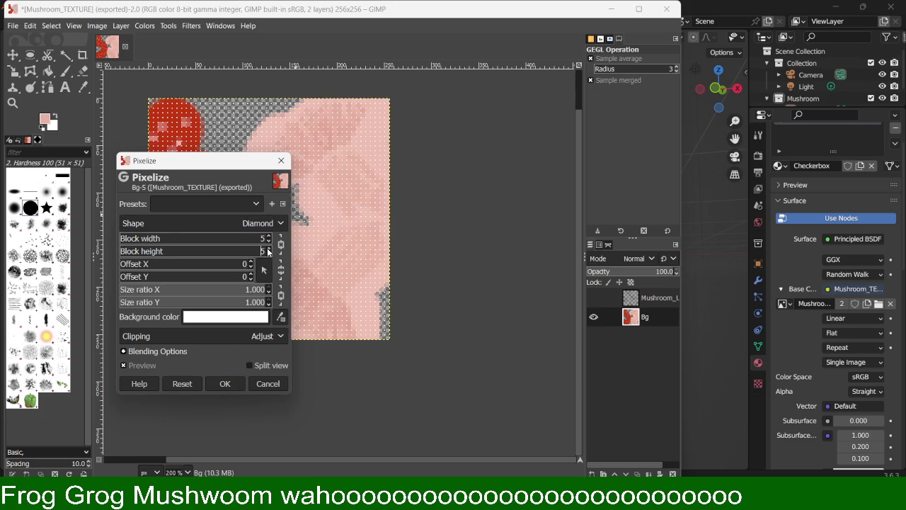
scroll(269, 259, "down", 2)
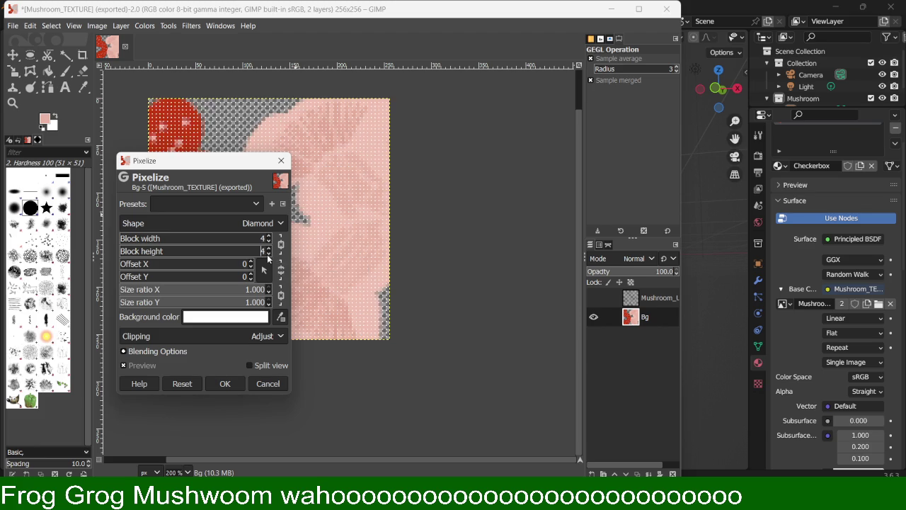
left_click(267, 225)
left_click(251, 197)
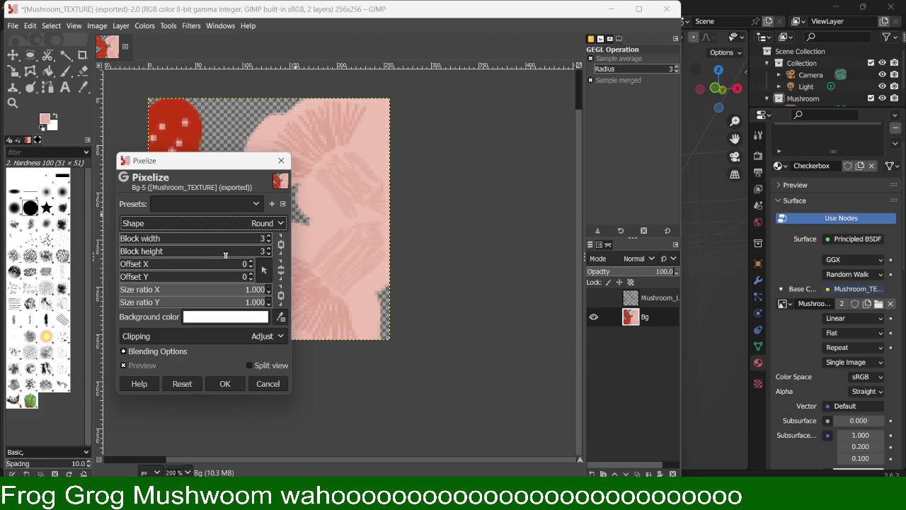
left_click(277, 227)
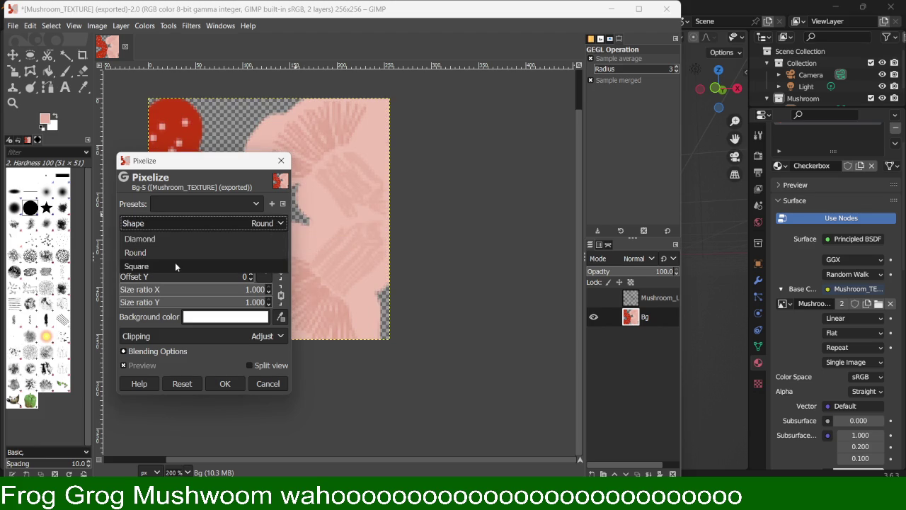
left_click(174, 262)
left_click(268, 253)
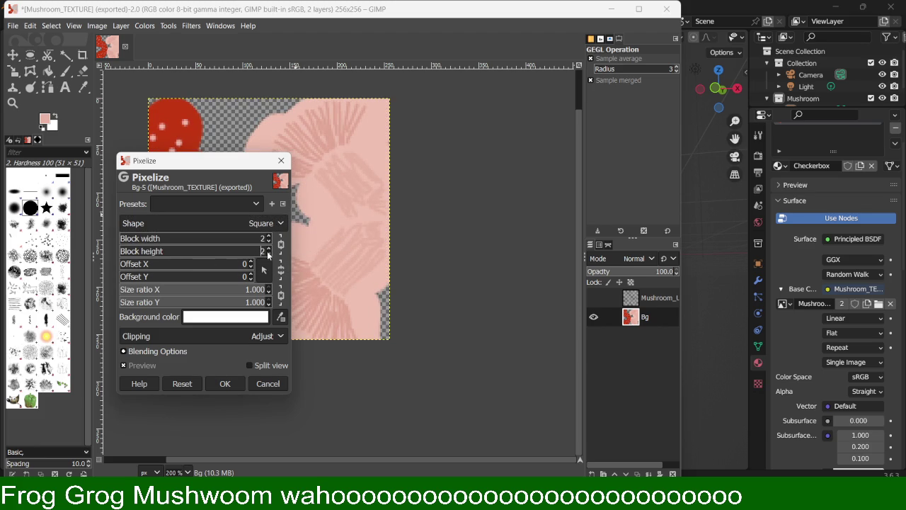
left_click(221, 384)
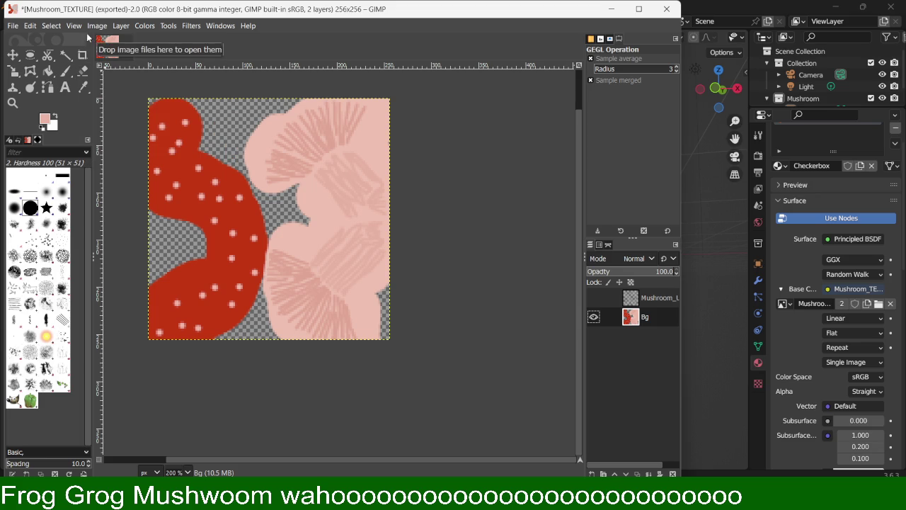
Step: Use File > Export to overwrite Mushroom_TEXTURE.png, then switch to the Blender window
left_click(13, 27)
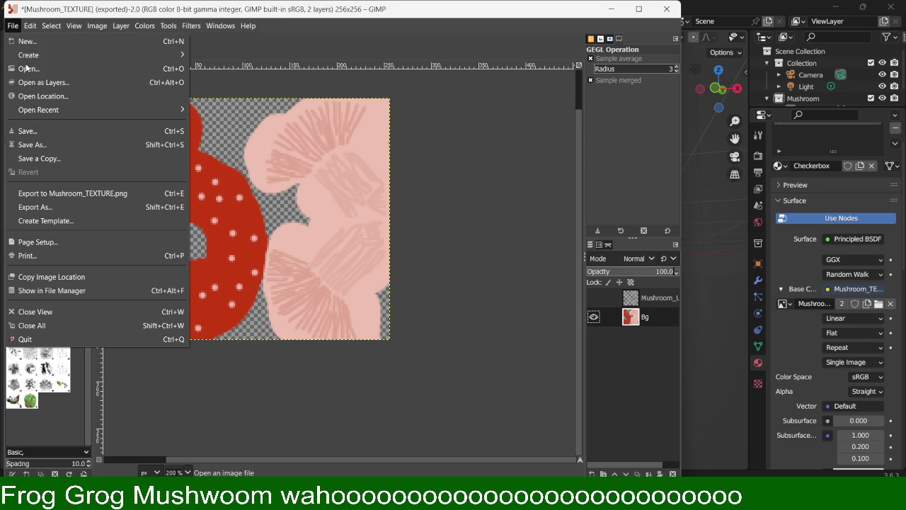
left_click(60, 196)
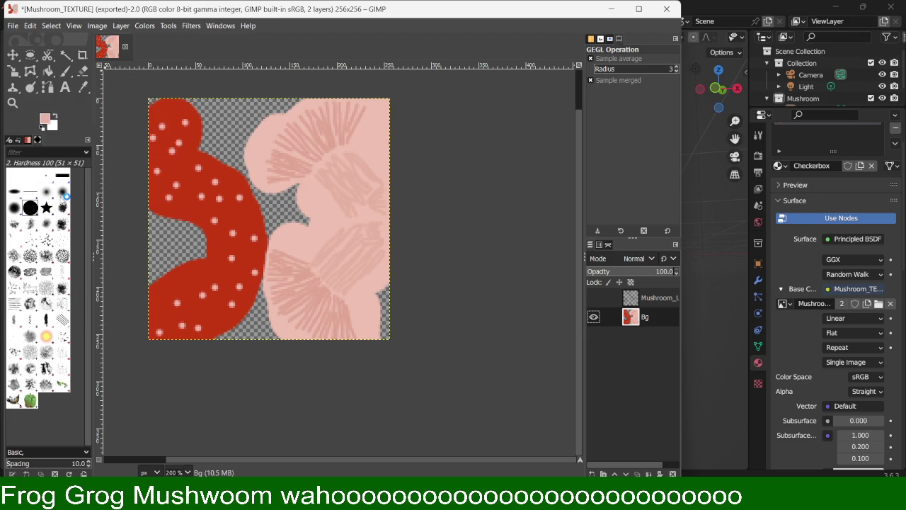
left_click(723, 358)
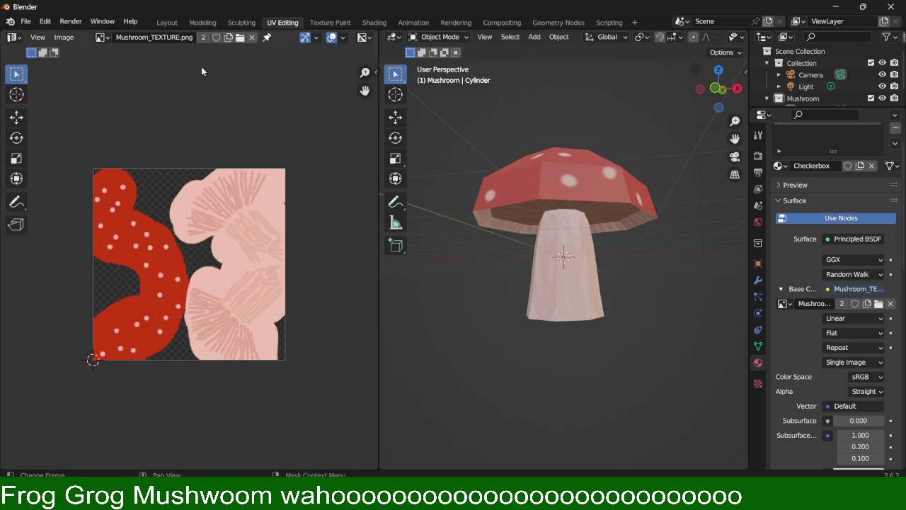
Step: Load the pixelized Mushroom_TEXTURE.png and orbit over the cap and stem
left_click(240, 38)
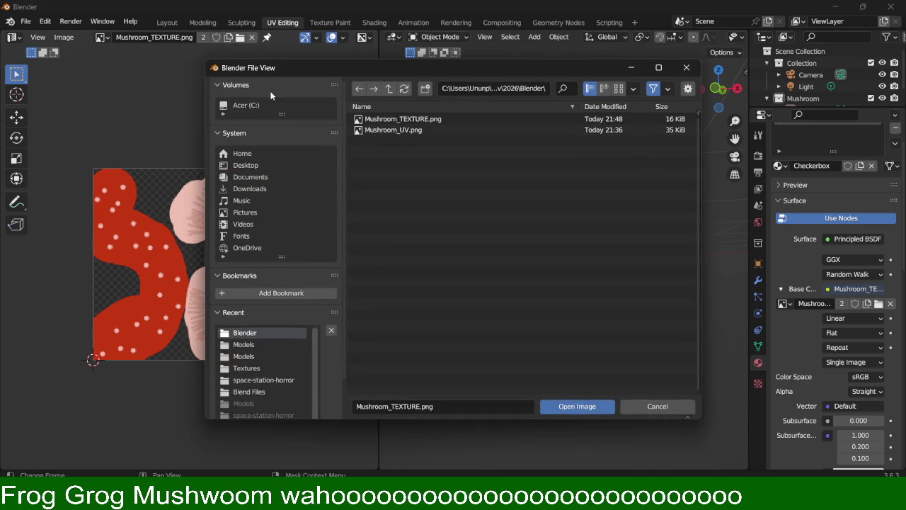
double_click(411, 118)
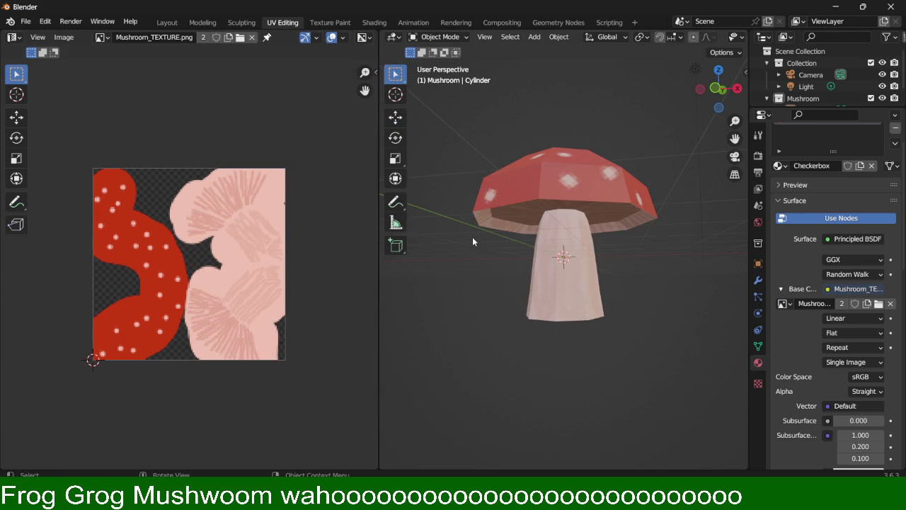
middle_click_drag(473, 241, 520, 285)
middle_click_drag(667, 330, 664, 278)
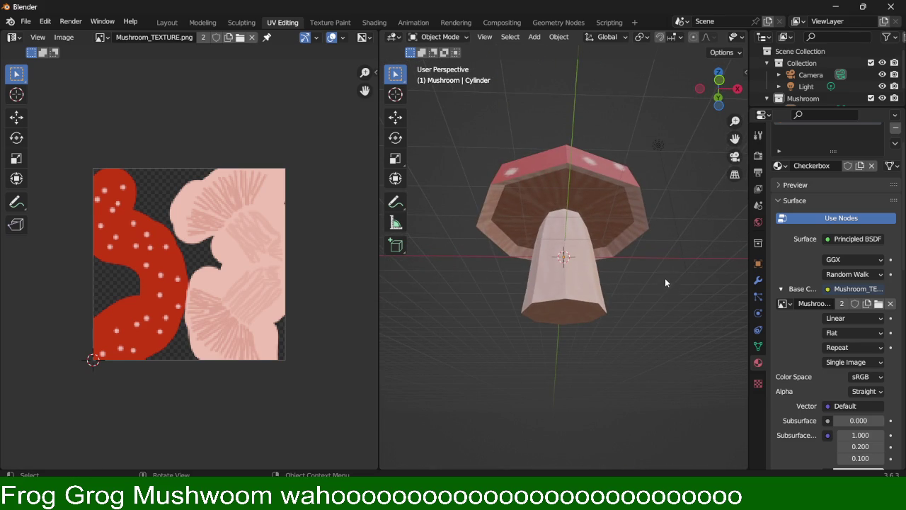
mouse_move(681, 178)
middle_mouse_down()
mouse_move(637, 235)
mouse_move(652, 204)
mouse_move(627, 184)
mouse_move(634, 253)
middle_mouse_up()
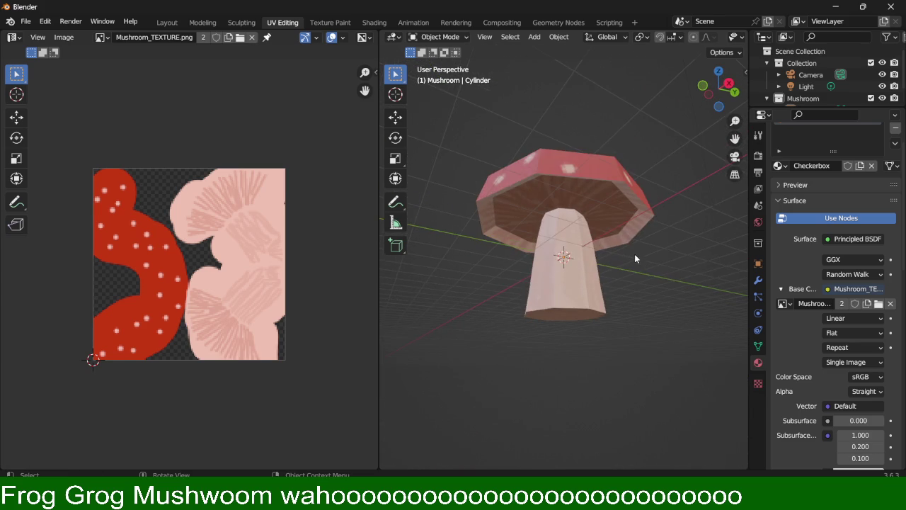
Step: Orbit from below, side and above; briefly try Ctrl+1 smoothing, then undo it
mouse_move(579, 147)
middle_mouse_down()
mouse_move(627, 193)
mouse_move(613, 172)
middle_mouse_up()
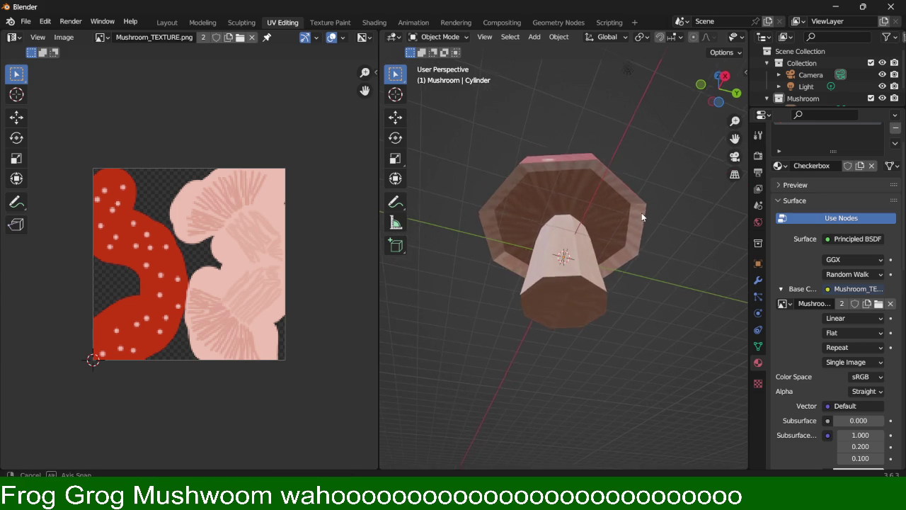
middle_click_drag(642, 221, 632, 184)
middle_click_drag(671, 291, 506, 270)
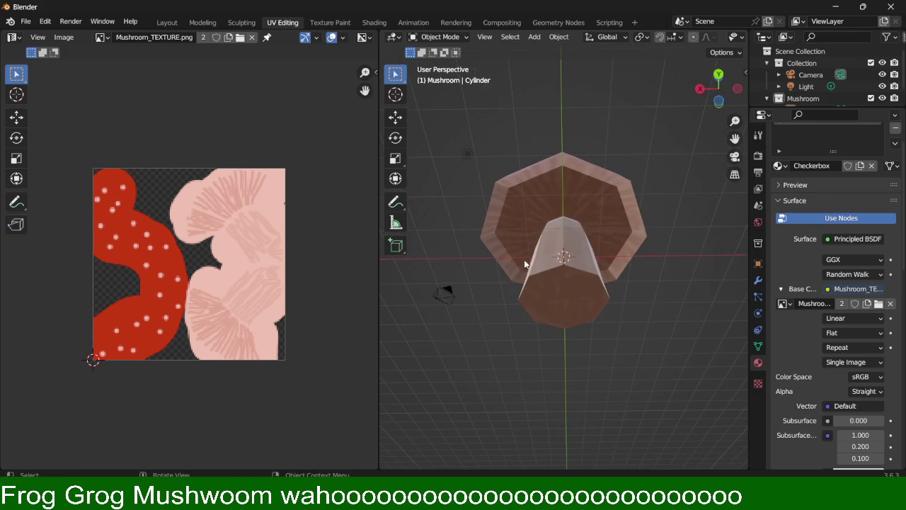
middle_click_drag(630, 160, 568, 239)
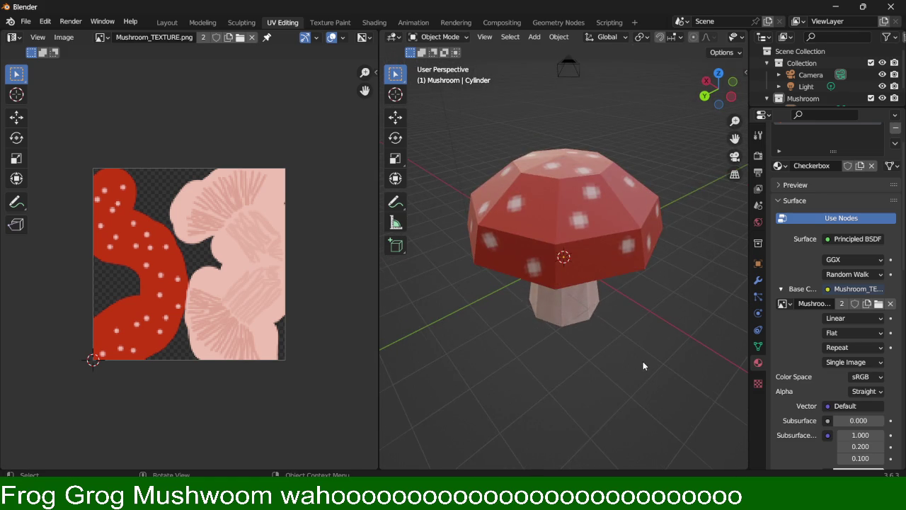
mouse_move(558, 281)
middle_mouse_down()
mouse_move(592, 386)
mouse_move(644, 294)
mouse_move(429, 325)
mouse_move(591, 312)
mouse_move(518, 281)
mouse_move(603, 307)
mouse_move(569, 337)
middle_mouse_up()
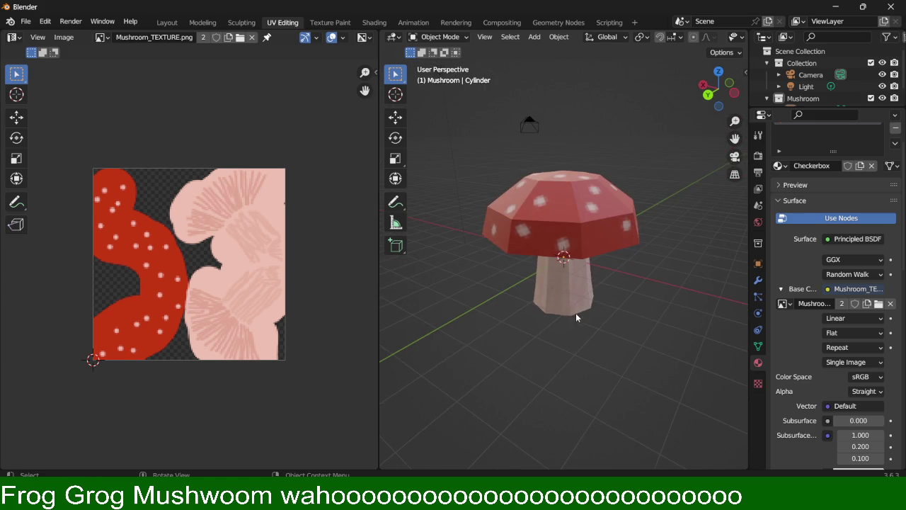
middle_click_drag(626, 170, 613, 185)
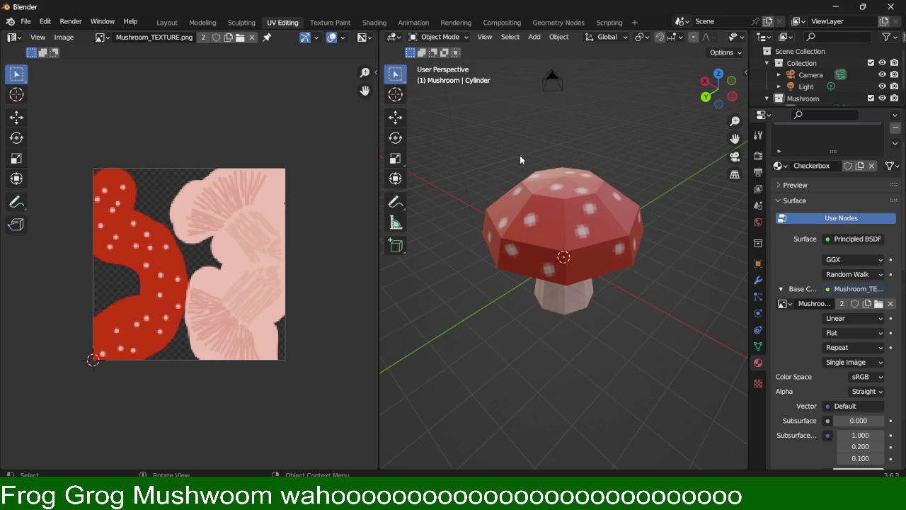
key("ctrl+1")
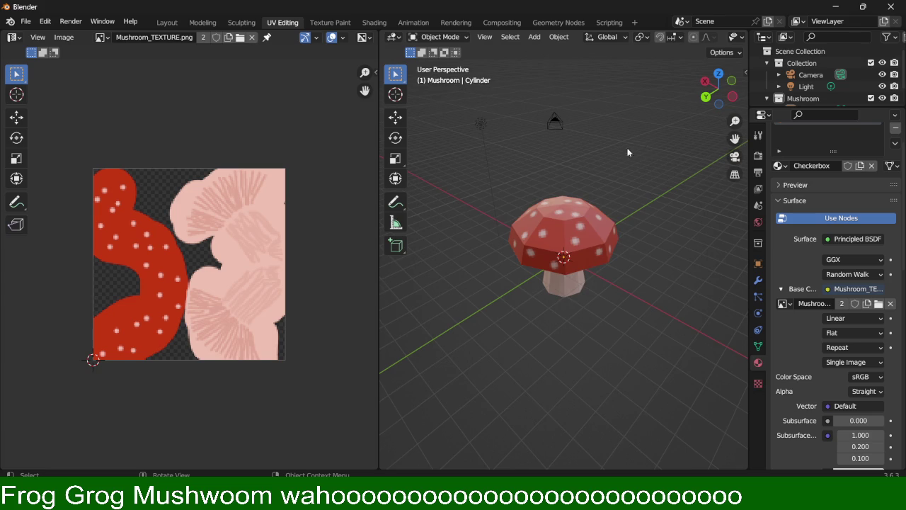
key("ctrl+z")
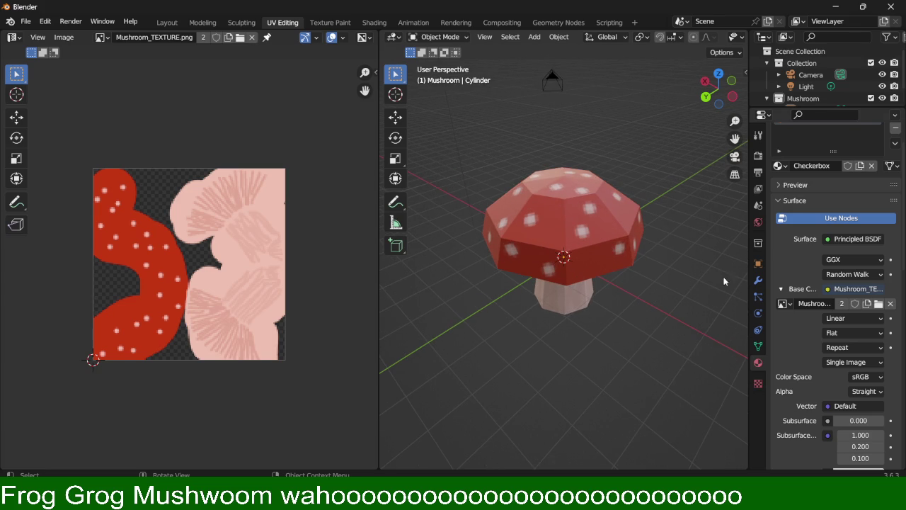
scroll(803, 266, "down", 2)
scroll(803, 267, "down", 2)
scroll(803, 266, "down", 2)
scroll(801, 263, "down", 4)
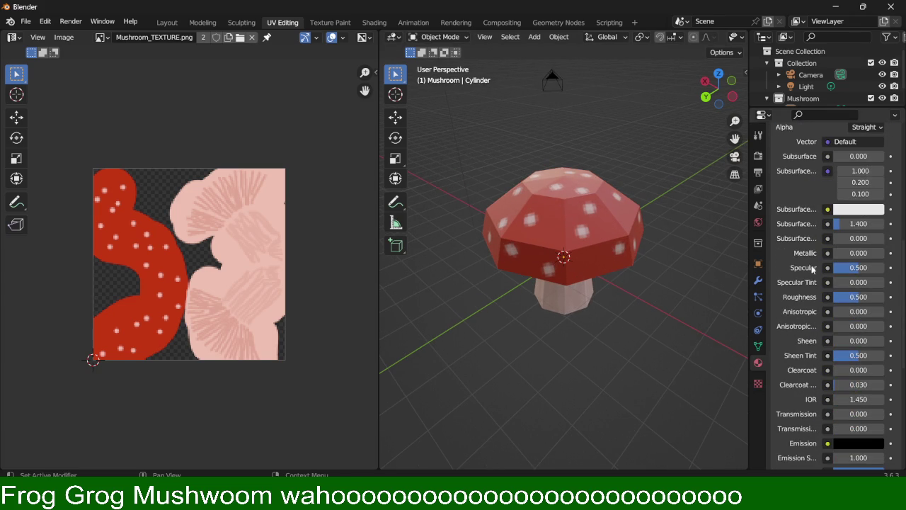
scroll(797, 260, "down", 5)
scroll(794, 255, "down", 2)
scroll(793, 253, "down", 1)
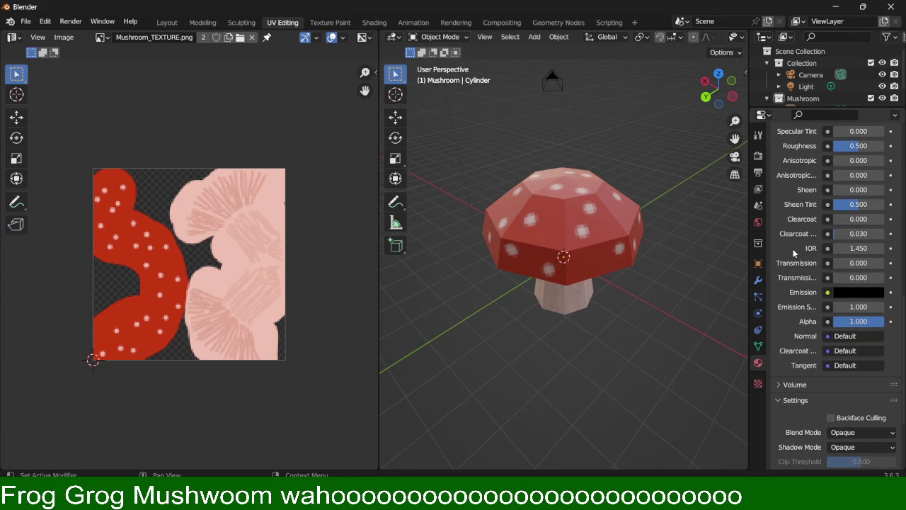
scroll(791, 243, "down", 1)
scroll(791, 243, "down", 1)
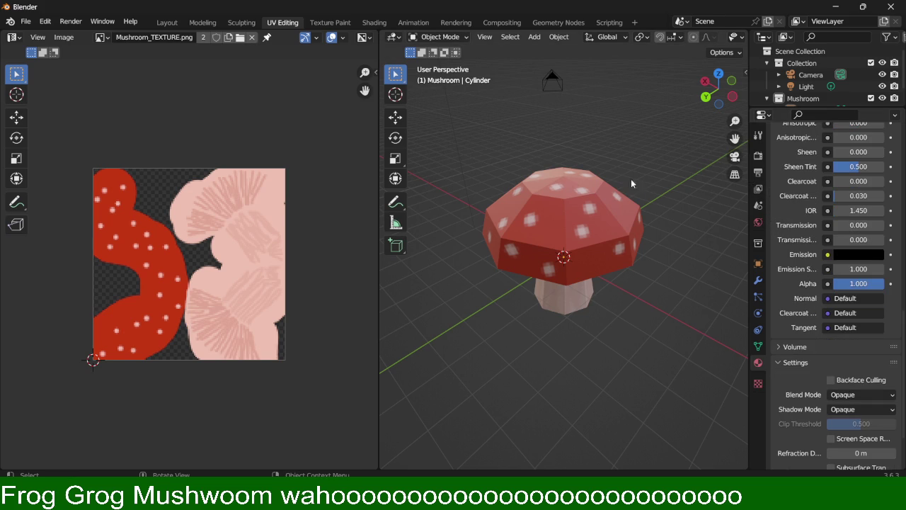
scroll(567, 201, "up", 3)
middle_click_drag(567, 198, 582, 239)
scroll(582, 240, "down", 3)
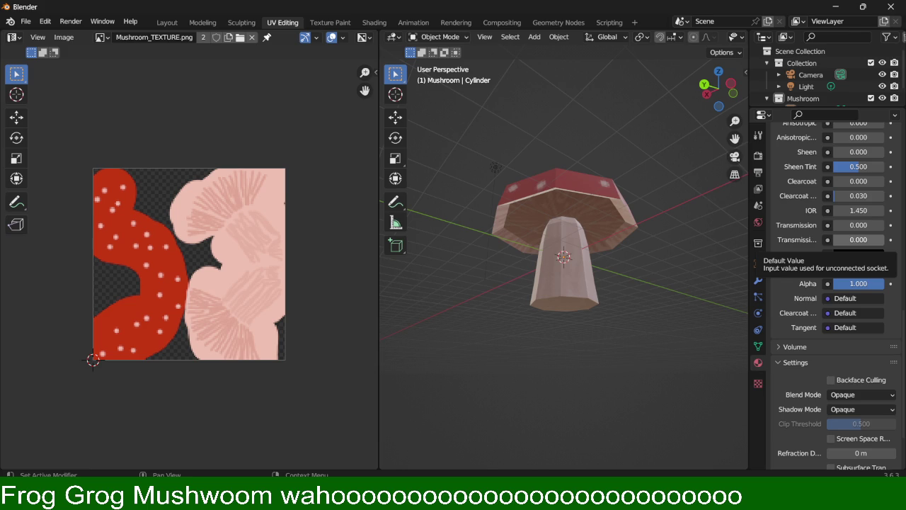
middle_click_drag(655, 142, 648, 233)
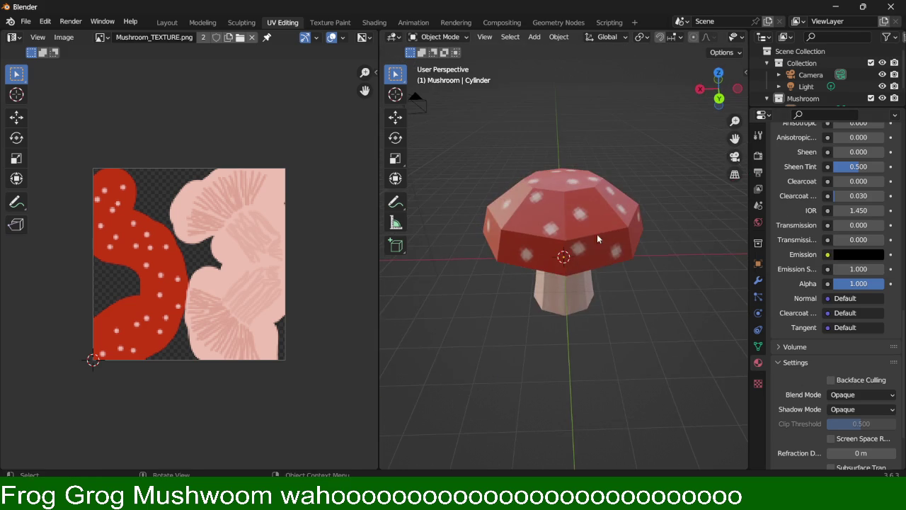
middle_click_drag(615, 353, 668, 313)
middle_click_drag(616, 281, 603, 232)
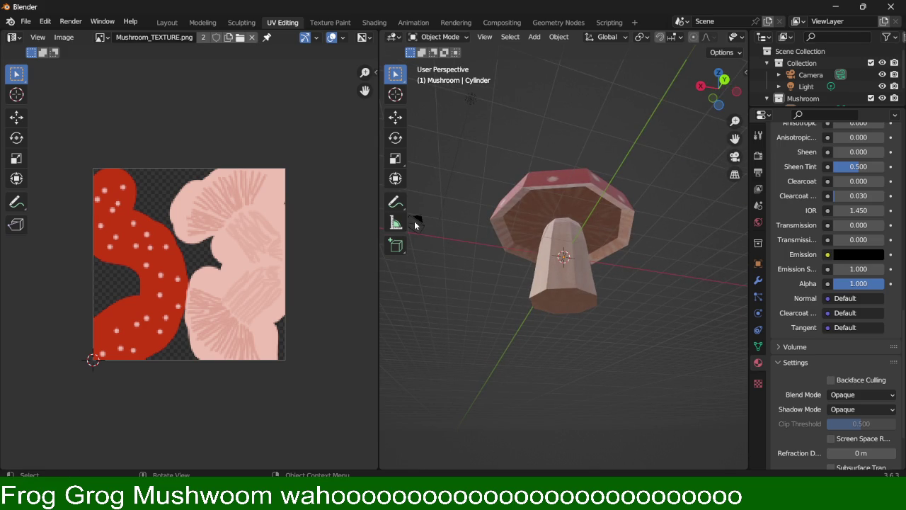
middle_click_drag(540, 147, 539, 218)
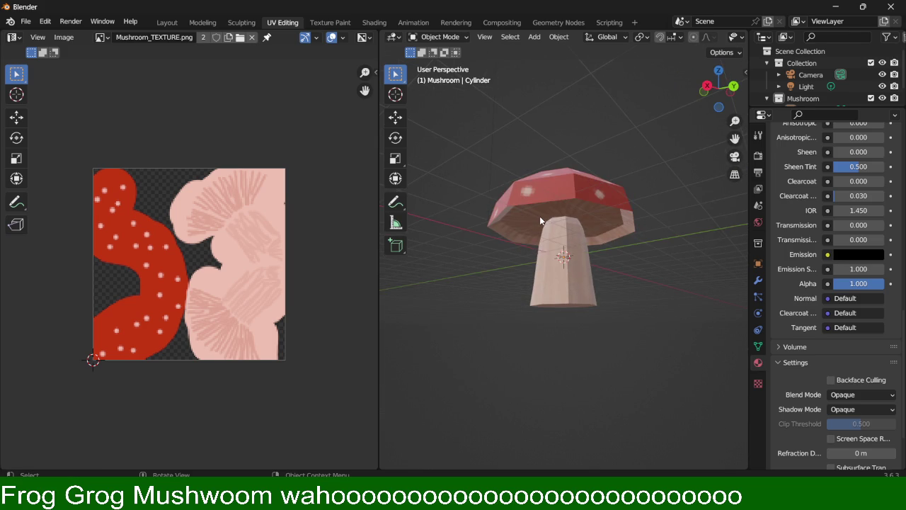
mouse_move(622, 198)
middle_mouse_down()
mouse_move(641, 258)
mouse_move(585, 284)
middle_mouse_up()
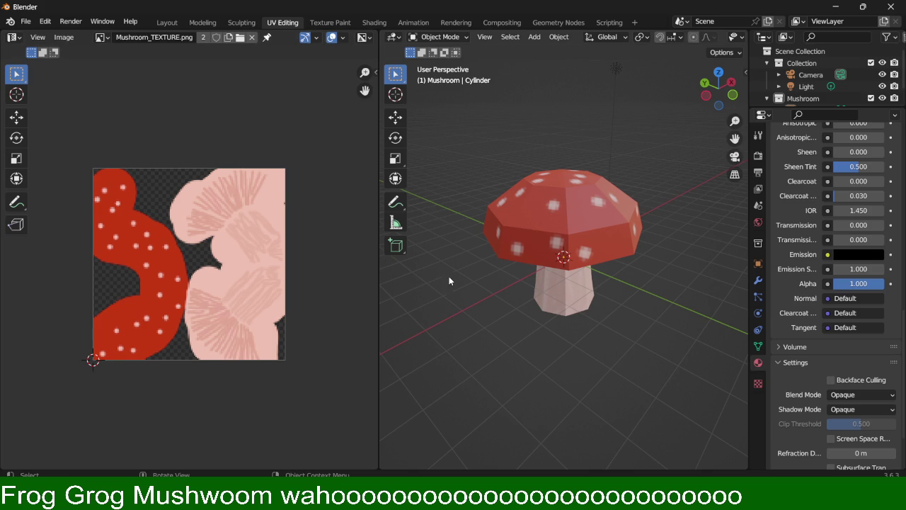
Step: Click the mushroom in the 3D viewport to select it
left_click(617, 185)
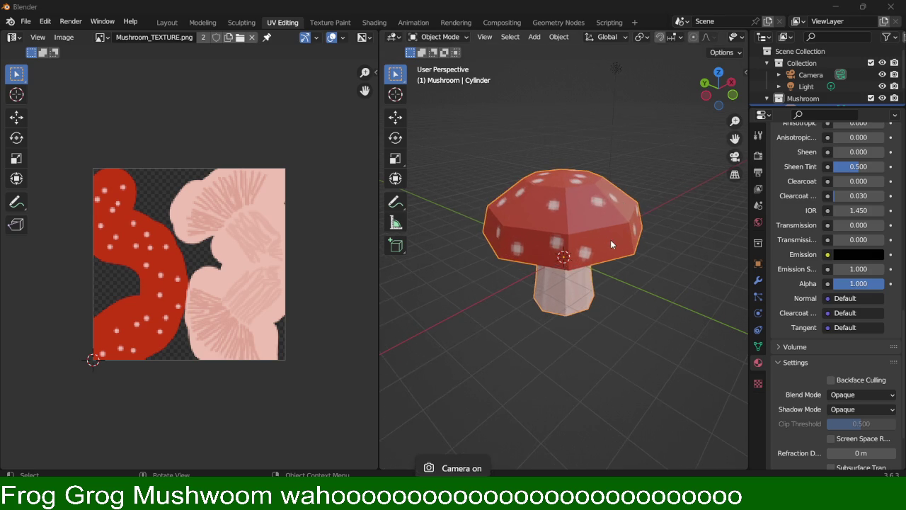
scroll(610, 239, "up", 2)
scroll(621, 240, "down", 3)
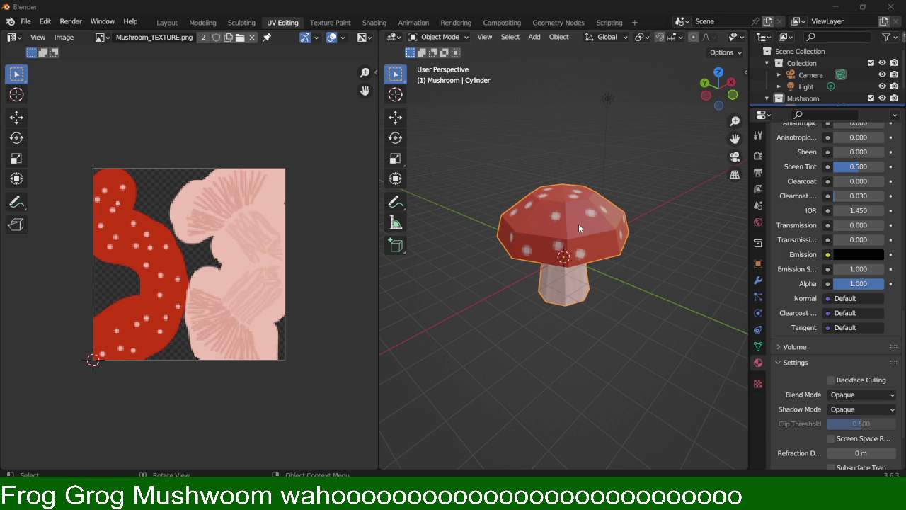
mouse_move(578, 276)
middle_mouse_down()
mouse_move(627, 255)
mouse_move(598, 246)
middle_mouse_up()
left_click(627, 255)
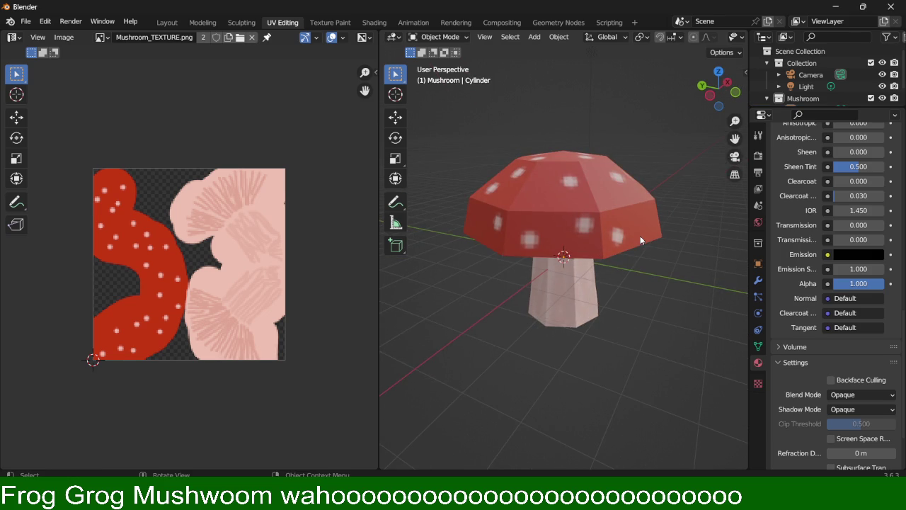
middle_click_drag(636, 204, 570, 257)
left_click(570, 257)
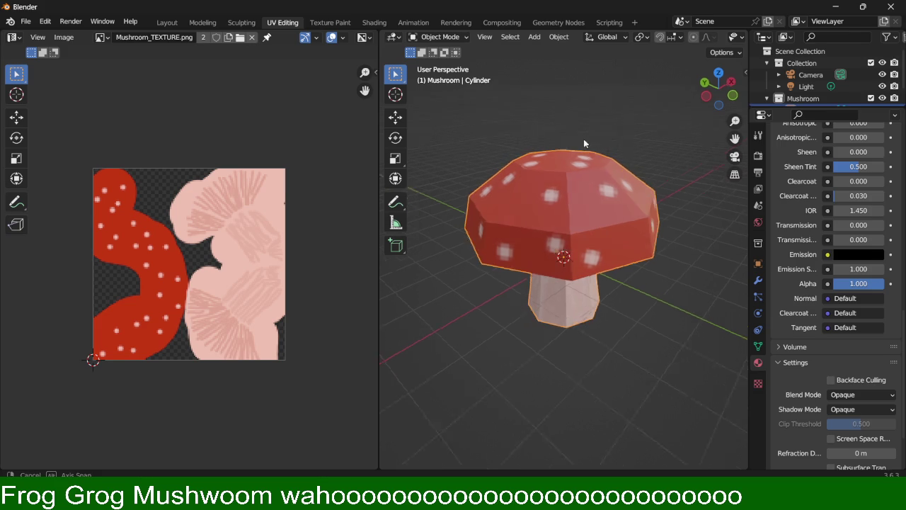
middle_click_drag(588, 135, 570, 146)
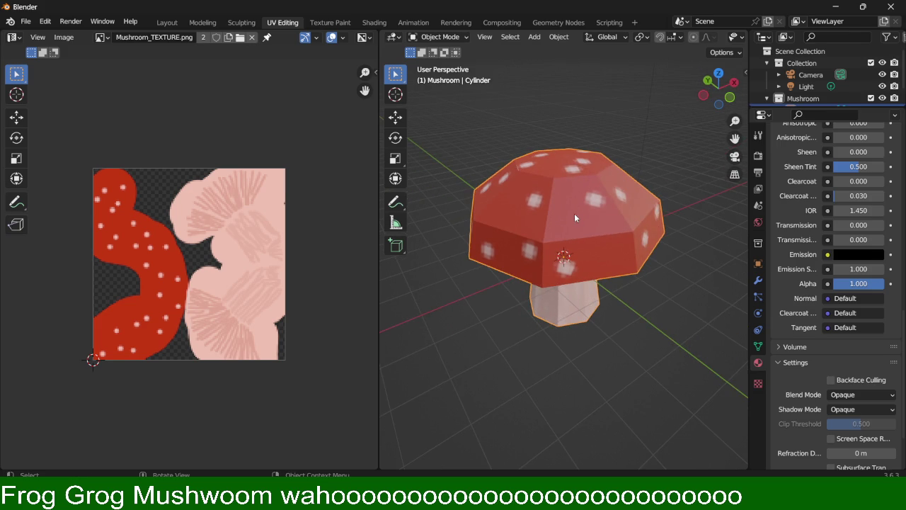
mouse_move(574, 213)
middle_mouse_down()
mouse_move(581, 233)
mouse_move(609, 211)
middle_mouse_up()
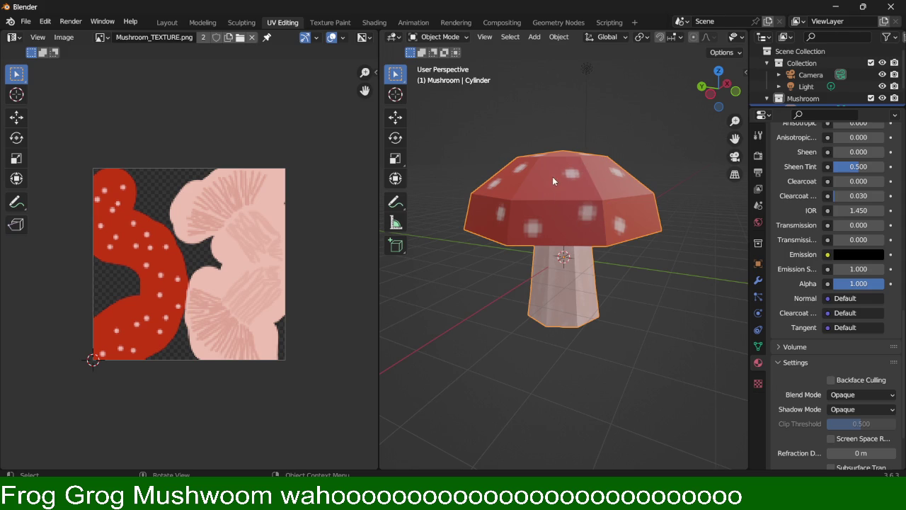
scroll(794, 259, "up", 4)
scroll(805, 247, "up", 5)
scroll(811, 258, "up", 3)
scroll(807, 257, "up", 3)
scroll(806, 257, "up", 1)
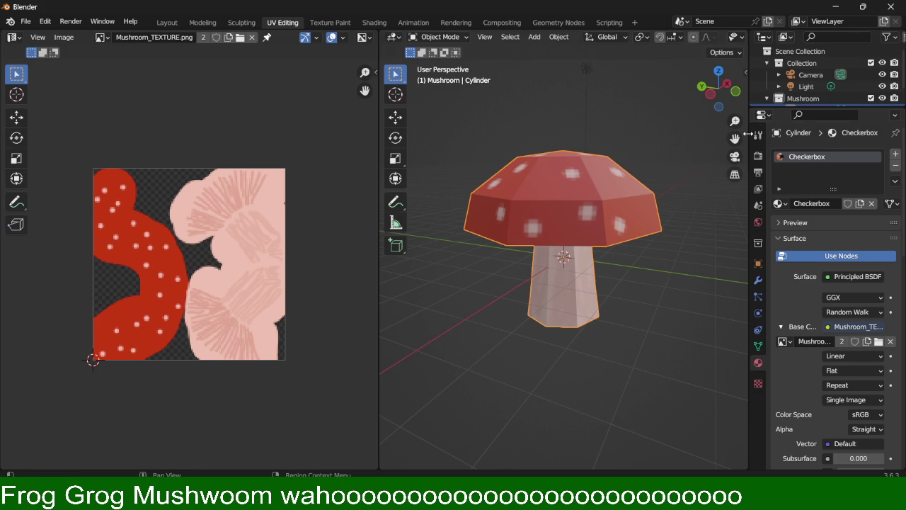
left_click(167, 22)
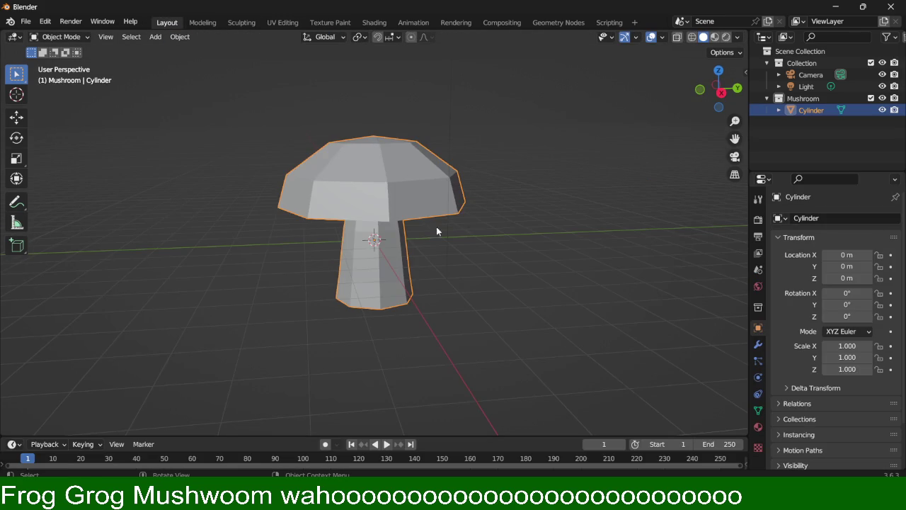
Step: Orbit around the mushroom, snap to front view, then return to perspective
middle_click_drag(449, 224, 499, 126)
mouse_move(683, 93)
middle_mouse_down()
mouse_move(537, 107)
mouse_move(239, 111)
mouse_move(327, 110)
mouse_move(515, 183)
mouse_move(316, 162)
mouse_move(317, 173)
mouse_move(563, 195)
middle_mouse_up()
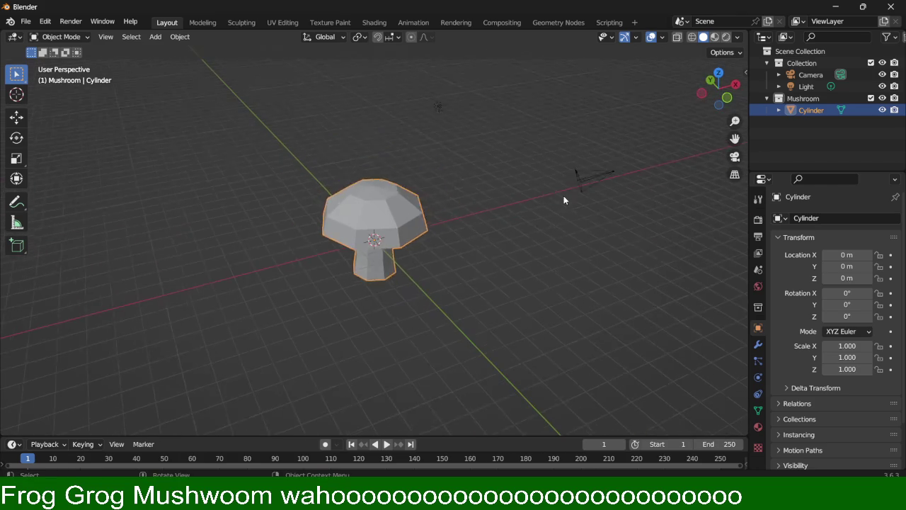
scroll(438, 262, "down", 4)
left_click(727, 102)
middle_click_drag(343, 284, 548, 298)
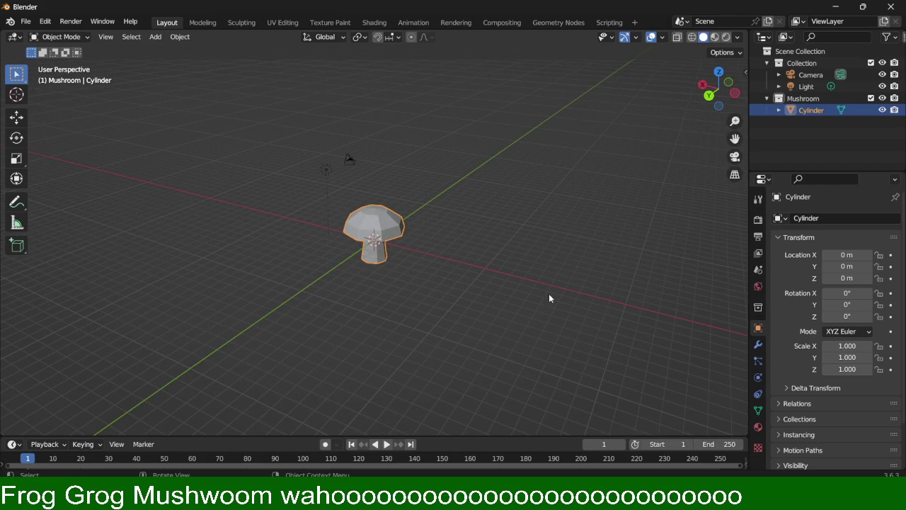
Step: Render the scene camera view with F12, close it, and select the camera
key("KP_0")
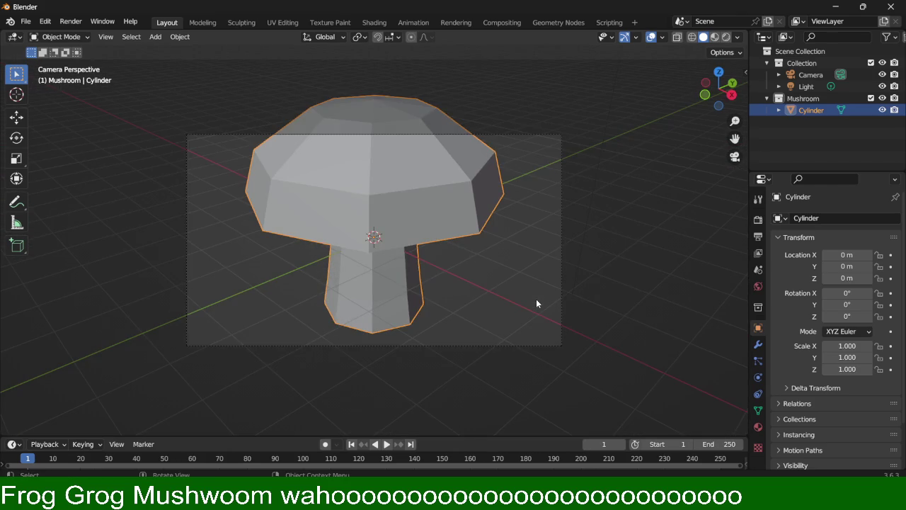
scroll(504, 297, "up", 1)
key("F12")
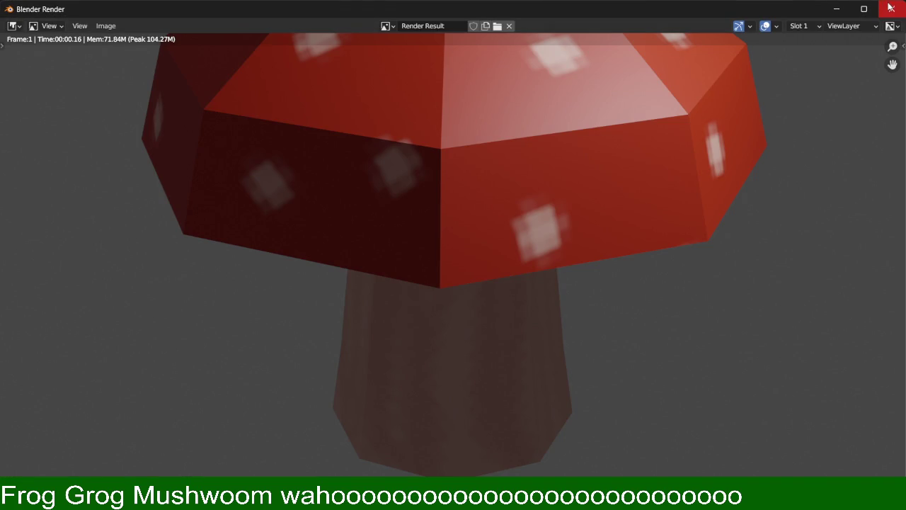
left_click(890, 7)
left_click(555, 236)
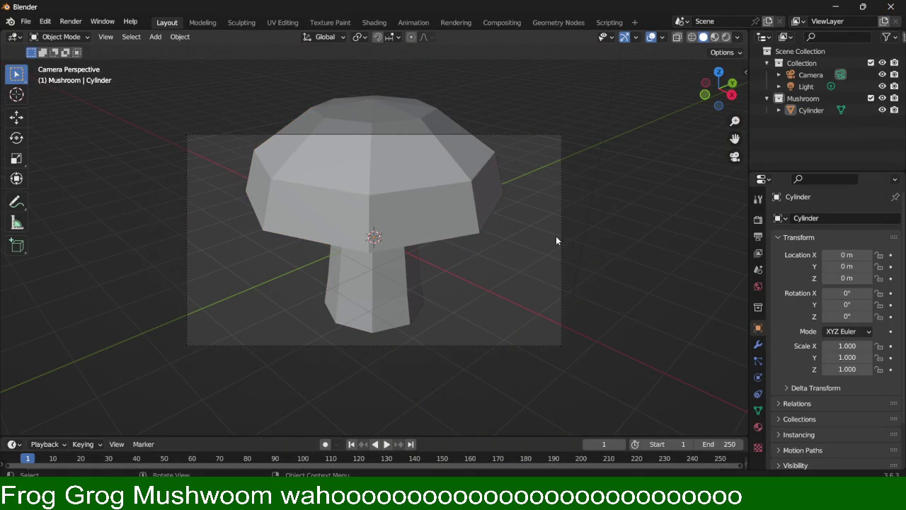
left_click(559, 235)
Step: Raise the camera along Z, then pull it farther back on the ground plane
key("g")
key("z")
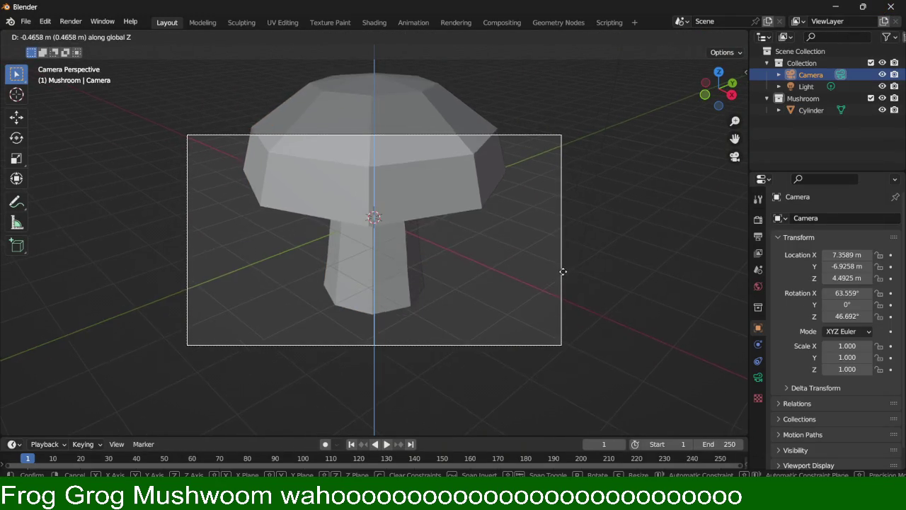
left_click(556, 135)
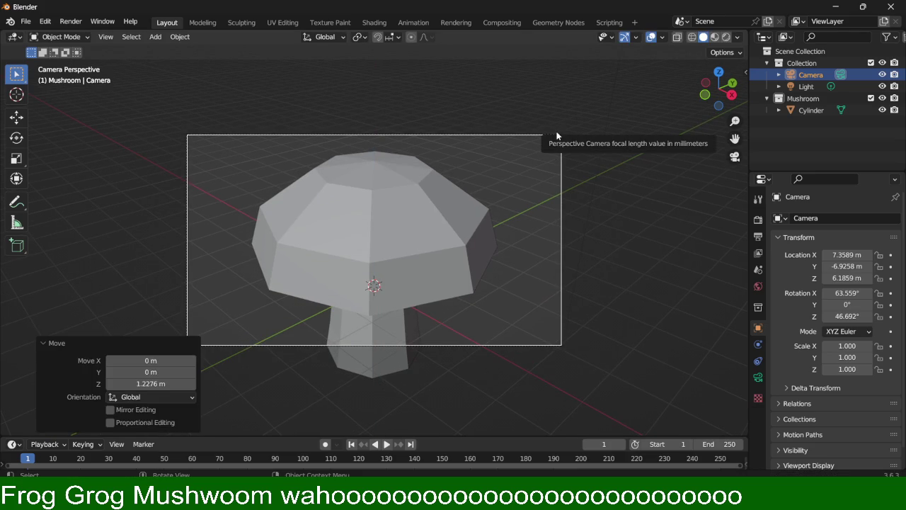
key("g")
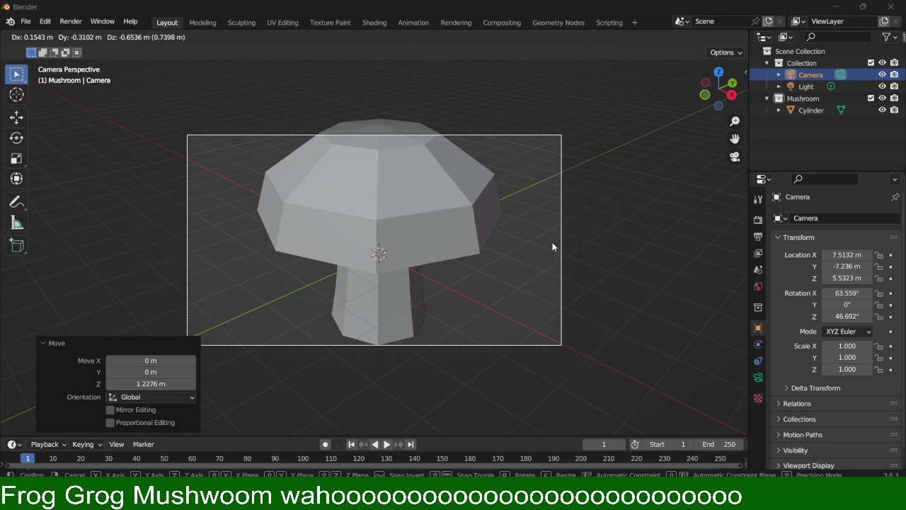
key("alt+z")
key("alt+z")
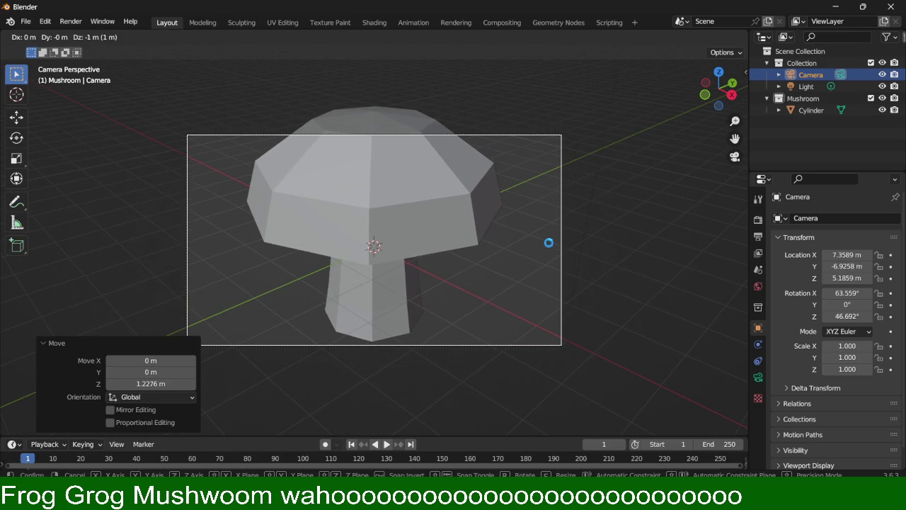
key("shift+z")
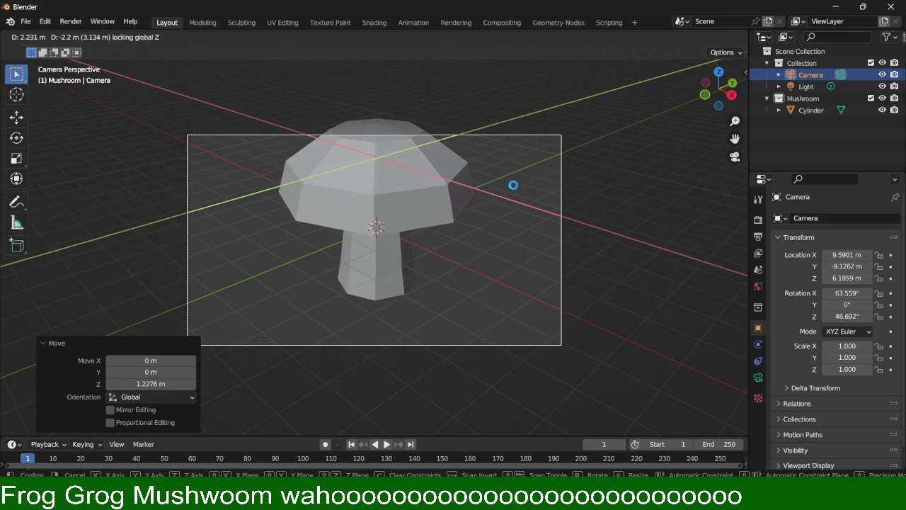
left_click(567, 167)
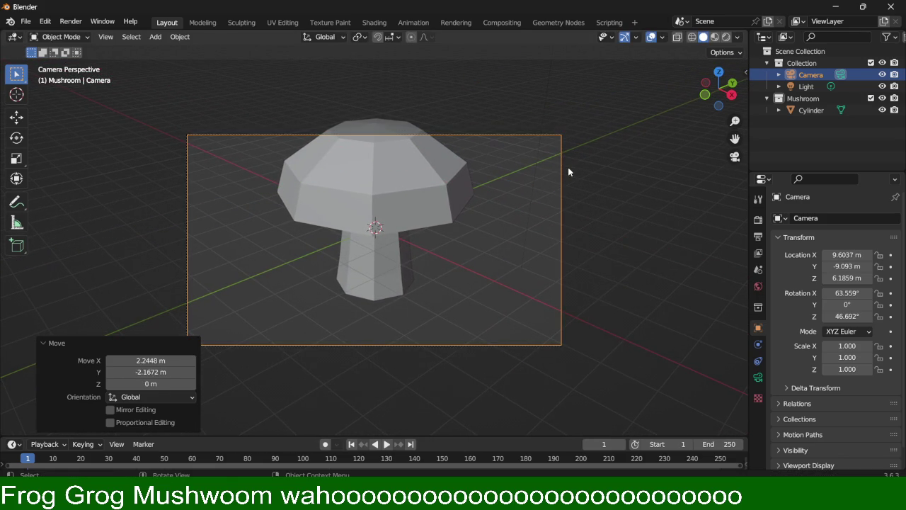
Step: Raise the camera another 0.88 m to Z 7.0673 m and render with F12
key("g")
key("z")
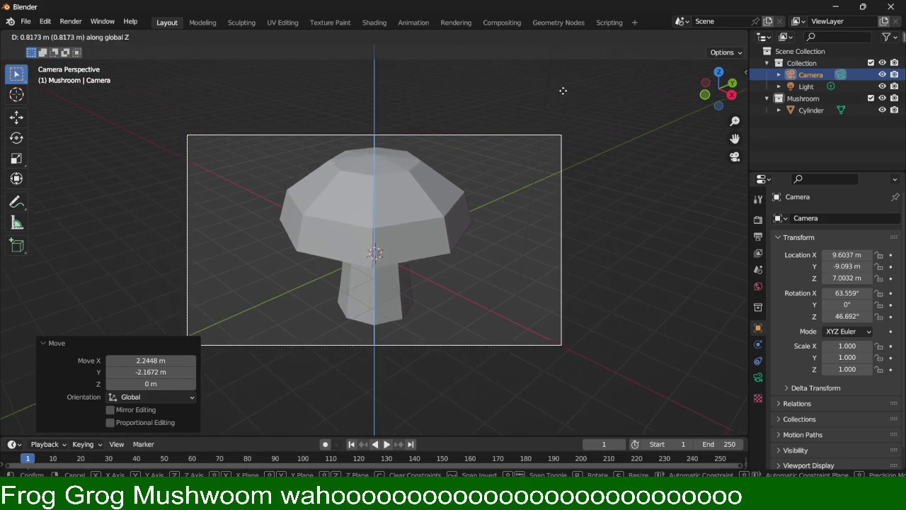
left_click(556, 95)
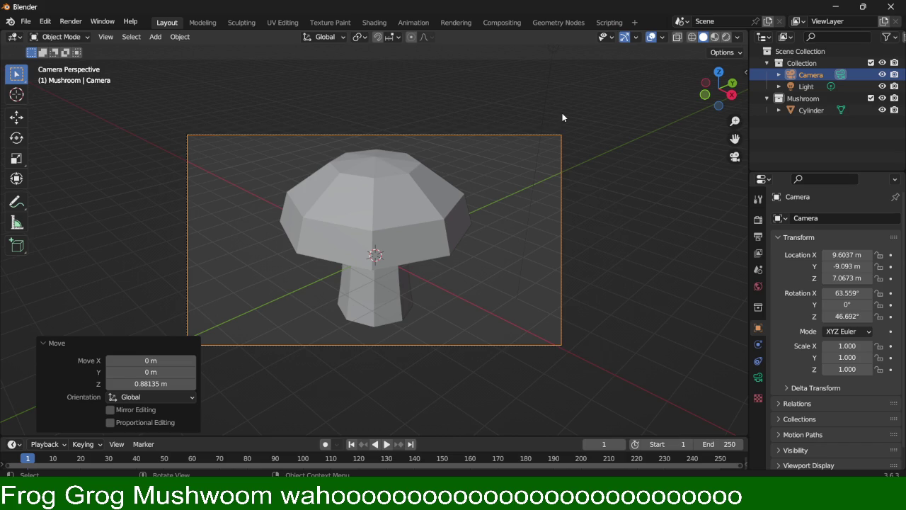
key("F12")
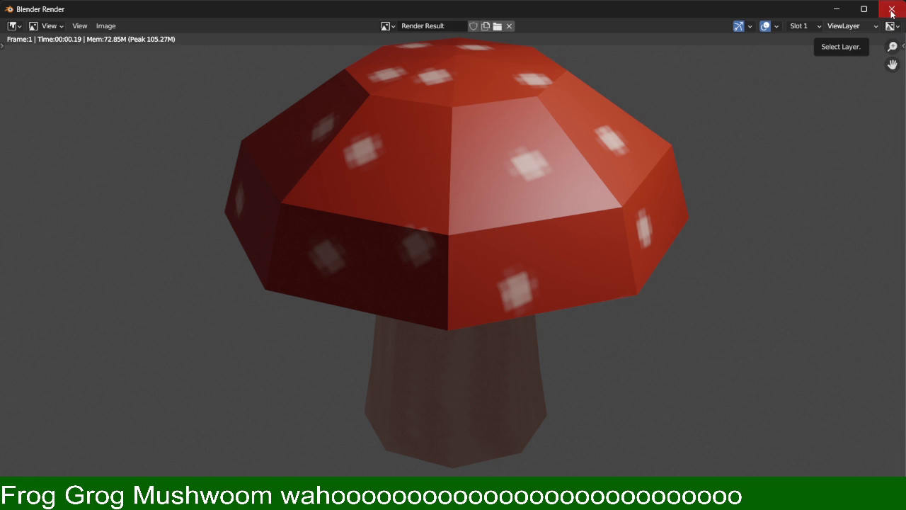
Step: Close the render window, deselect the camera, and orbit in around the mushroom stem
left_click(891, 10)
left_click(504, 239)
mouse_move(504, 239)
middle_mouse_down()
mouse_move(414, 252)
mouse_move(396, 212)
mouse_move(398, 156)
mouse_move(335, 197)
mouse_move(366, 91)
mouse_move(425, 158)
mouse_move(443, 196)
mouse_move(420, 179)
middle_mouse_up()
mouse_move(415, 303)
middle_mouse_down("ctrl")
mouse_move(420, 228)
mouse_move(489, 156)
mouse_move(656, 138)
mouse_move(458, 233)
mouse_move(384, 221)
middle_mouse_up("ctrl")
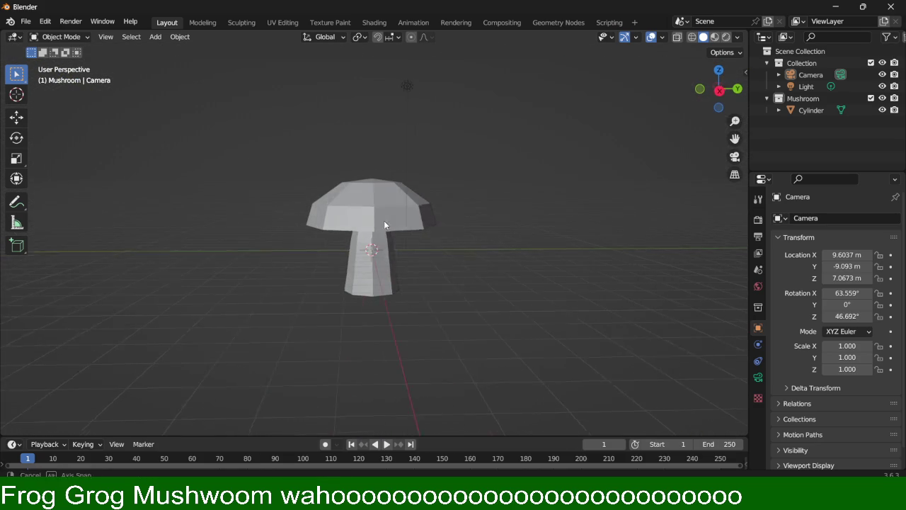
left_click_drag(718, 89, 701, 91)
left_click(702, 90)
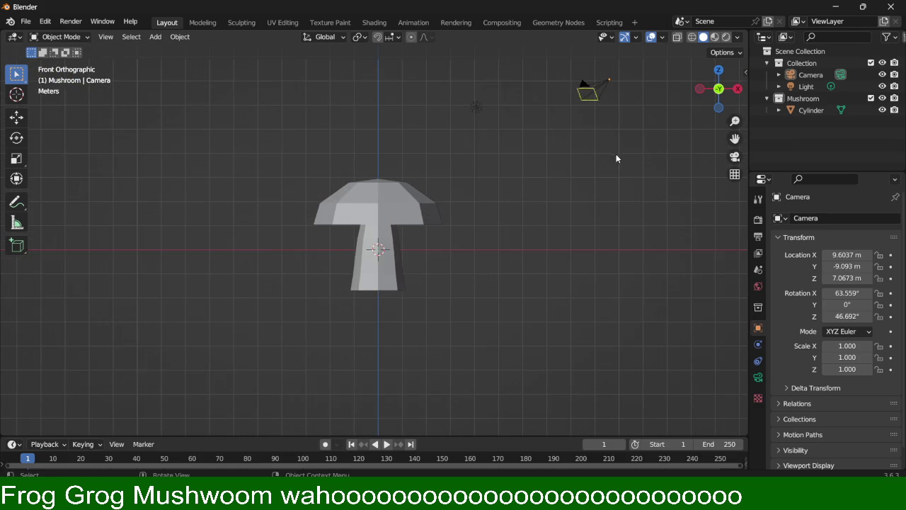
middle_click_drag(615, 155, 657, 200)
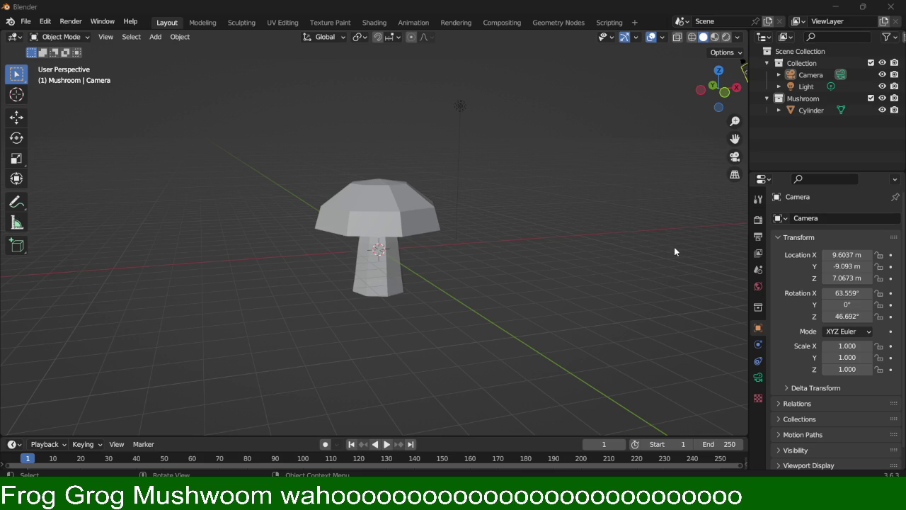
mouse_move(459, 255)
middle_mouse_down()
mouse_move(477, 274)
mouse_move(467, 235)
mouse_move(423, 195)
middle_mouse_up()
mouse_move(496, 108)
middle_mouse_down()
mouse_move(544, 257)
mouse_move(548, 251)
mouse_move(418, 184)
mouse_move(450, 218)
middle_mouse_up()
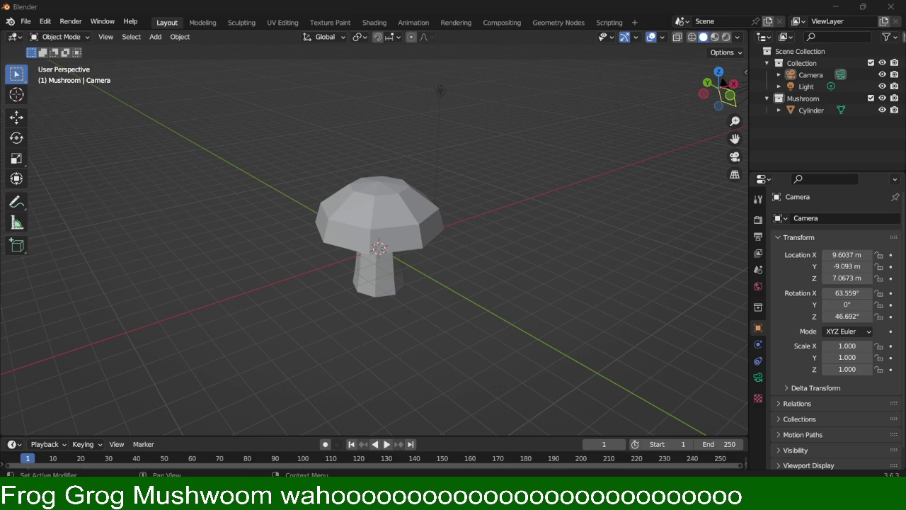
Step: Orbit around the low-poly mushroom from the front and select its Cylinder stem object
middle_click_drag(453, 283, 425, 262)
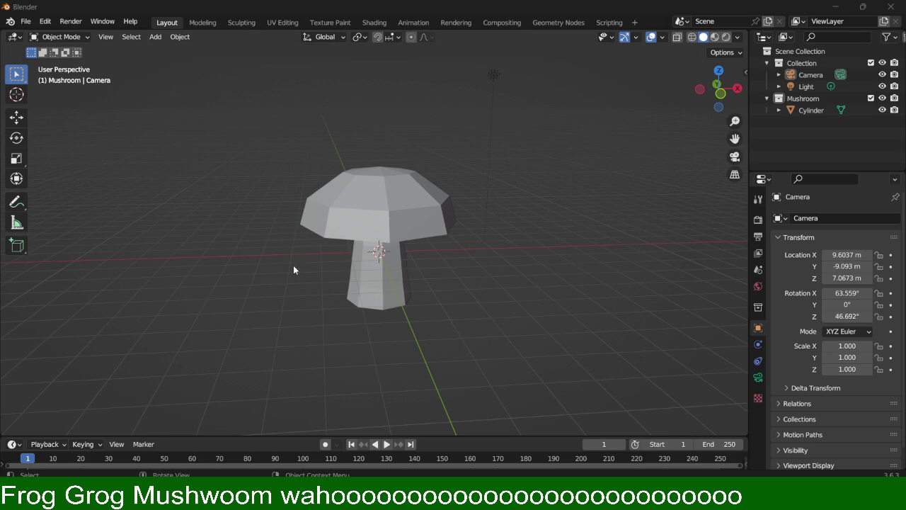
middle_click_drag(466, 283, 348, 210)
mouse_move(356, 157)
middle_mouse_down()
mouse_move(347, 184)
mouse_move(378, 190)
middle_mouse_up()
mouse_move(341, 125)
middle_mouse_down()
mouse_move(429, 199)
mouse_move(410, 200)
middle_mouse_up()
left_click(405, 200)
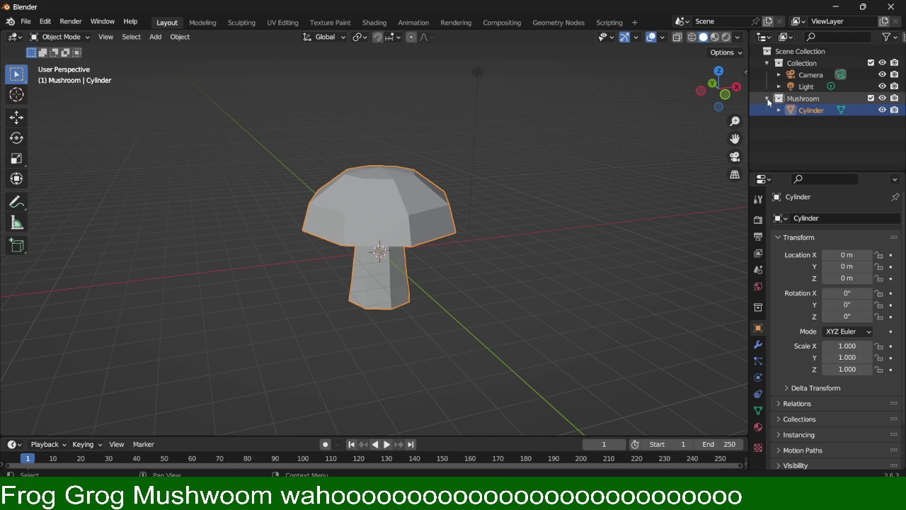
Step: Create a new collection under Scene Collection and rename it 'Frog'
right_click(798, 52)
left_click(798, 52)
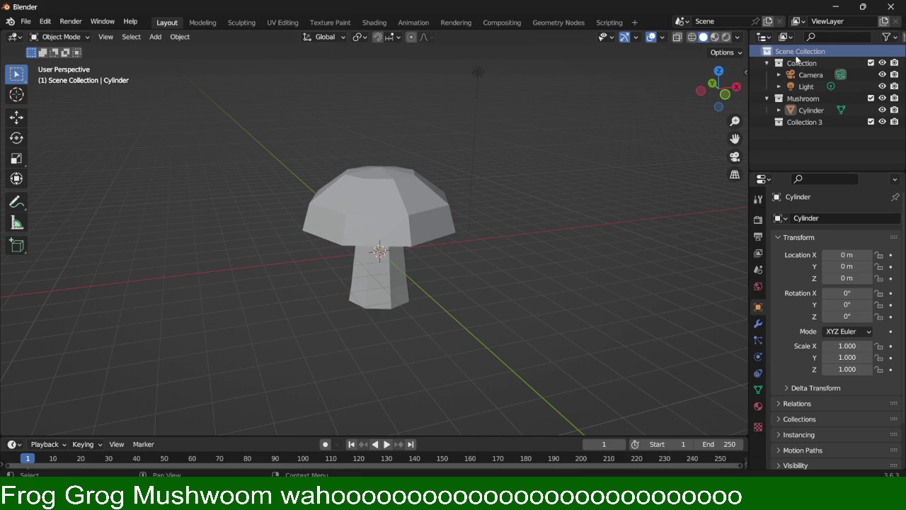
left_click(825, 126)
double_click(825, 125)
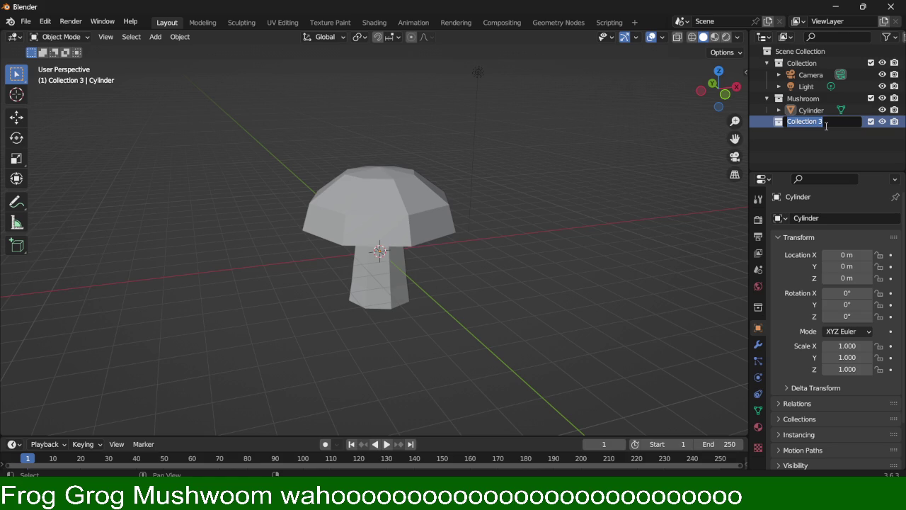
type("Frog")
key("Return")
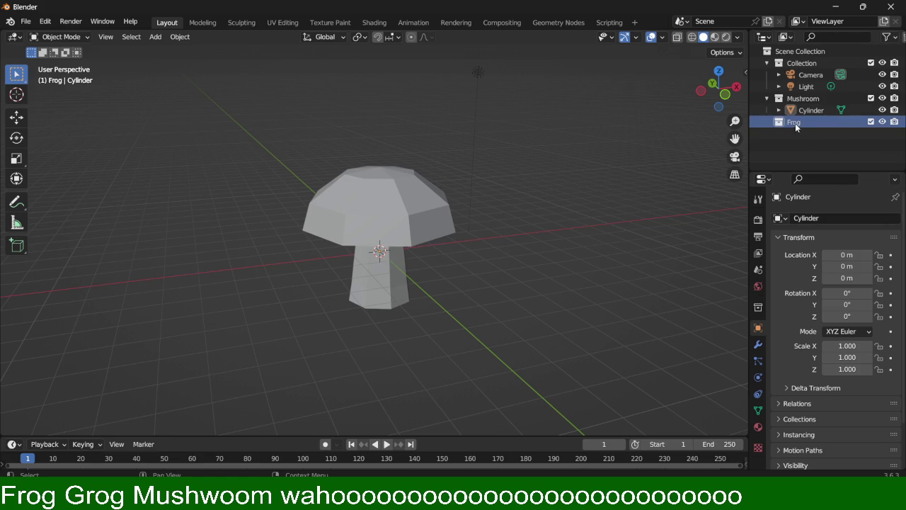
key("shift+a")
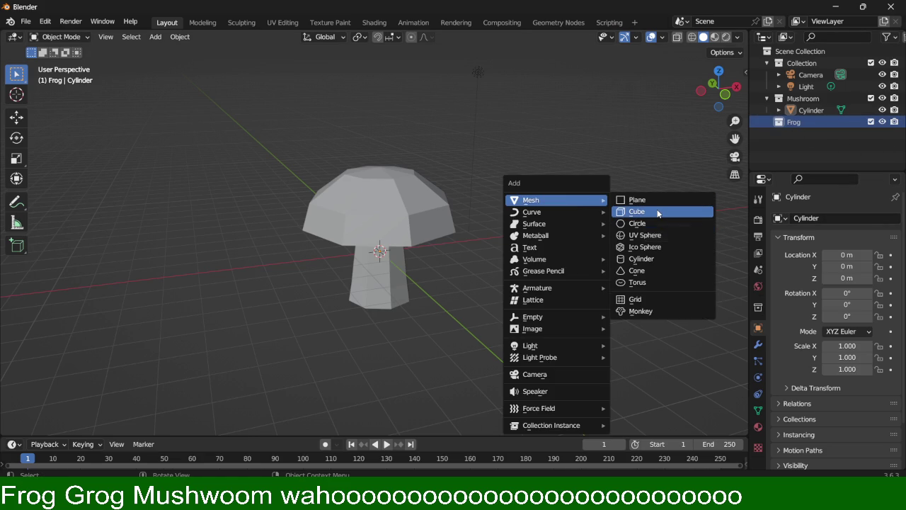
Step: Add a cube mesh to the Frog collection and maximize the frog reference browser page
left_click(662, 211)
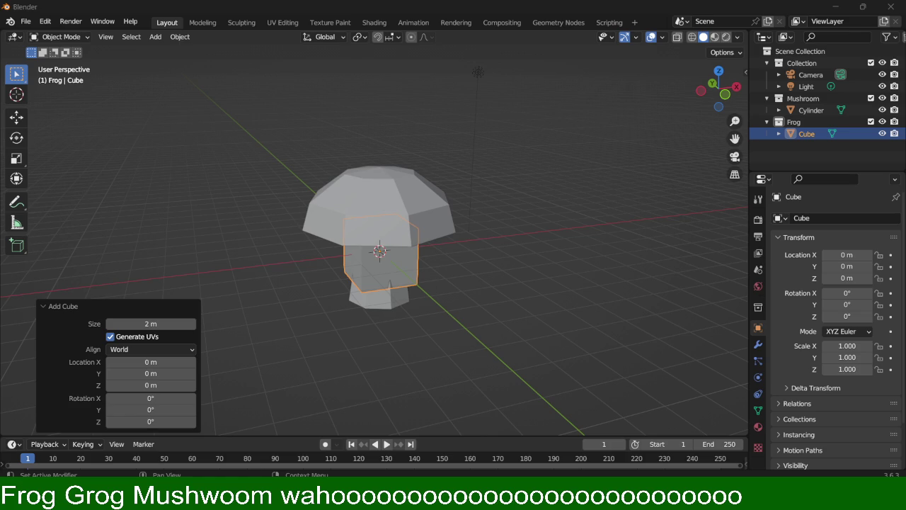
double_click(816, 84)
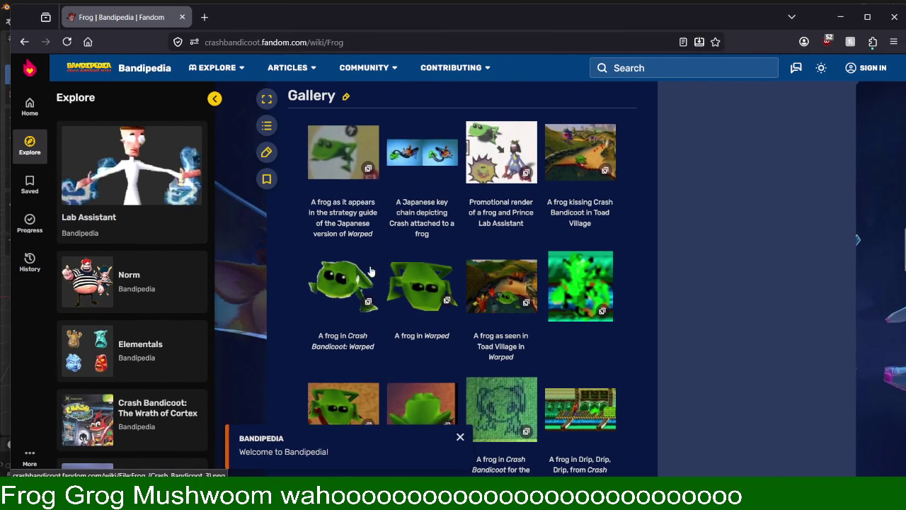
Step: Open the frog gallery's frog-kissing image in the viewer, then the Warped frog and prince render
scroll(418, 212, "down", 3)
scroll(418, 216, "up", 2)
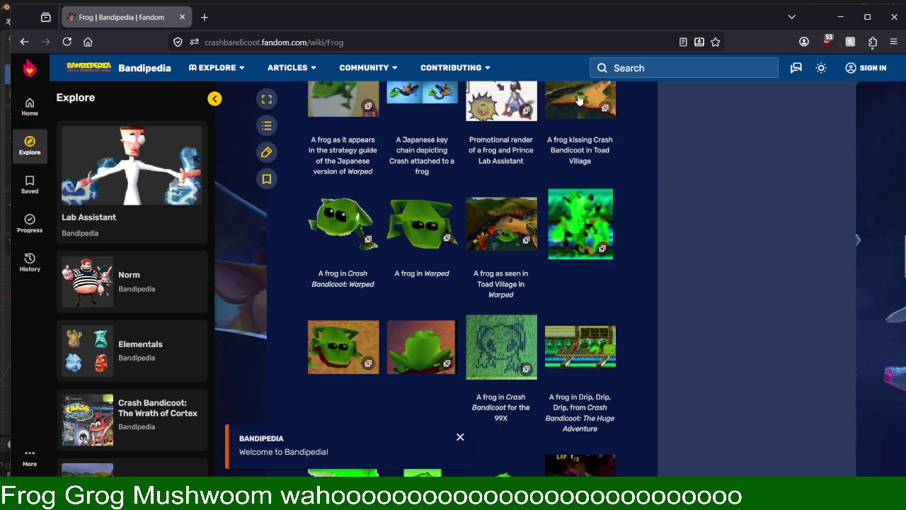
left_click(580, 102)
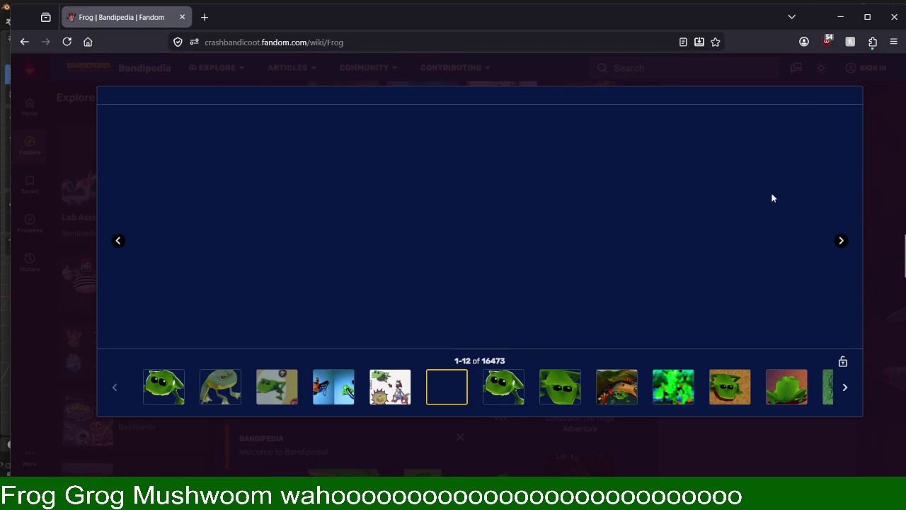
left_click(390, 388)
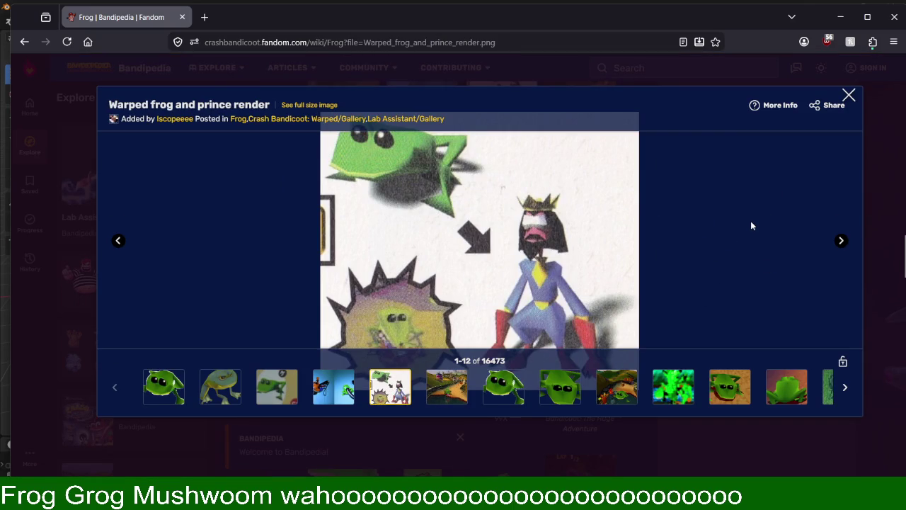
Step: Browse forward through the gallery images up to the 99x frog image
left_click(840, 241)
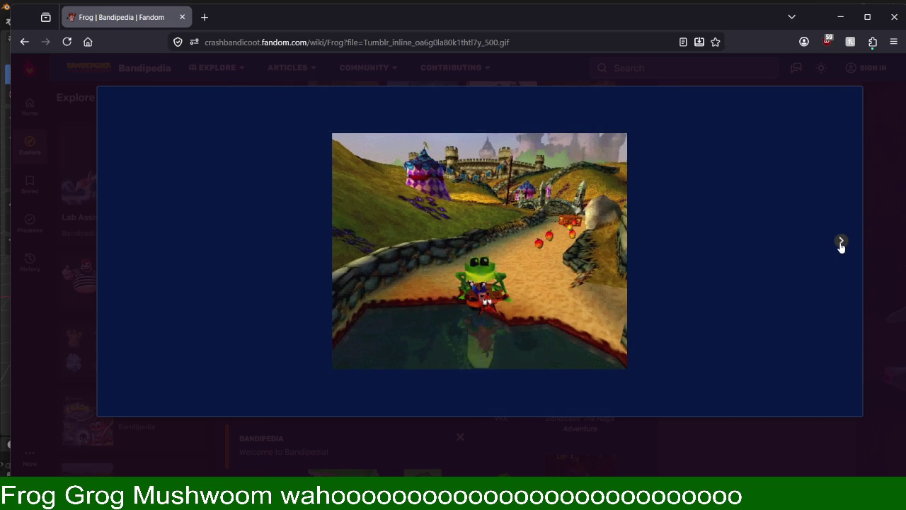
left_click(840, 242)
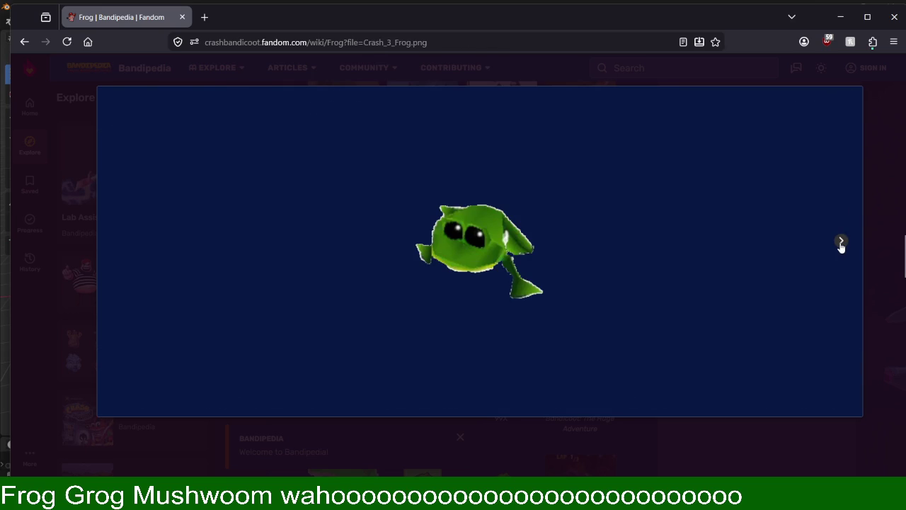
left_click(840, 242)
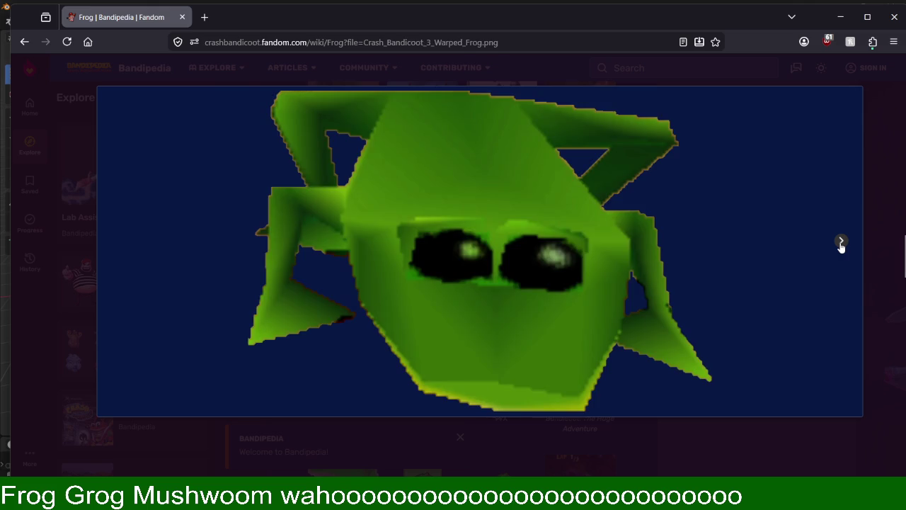
left_click(841, 242)
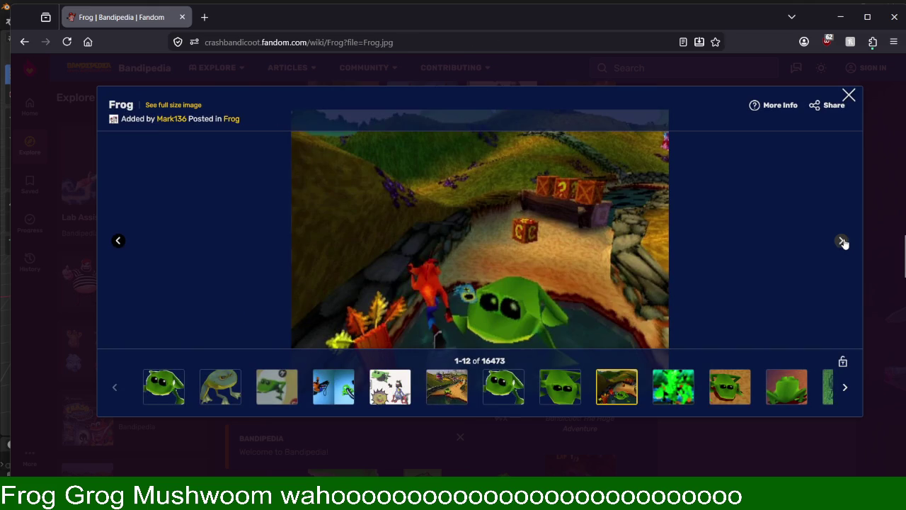
left_click(841, 242)
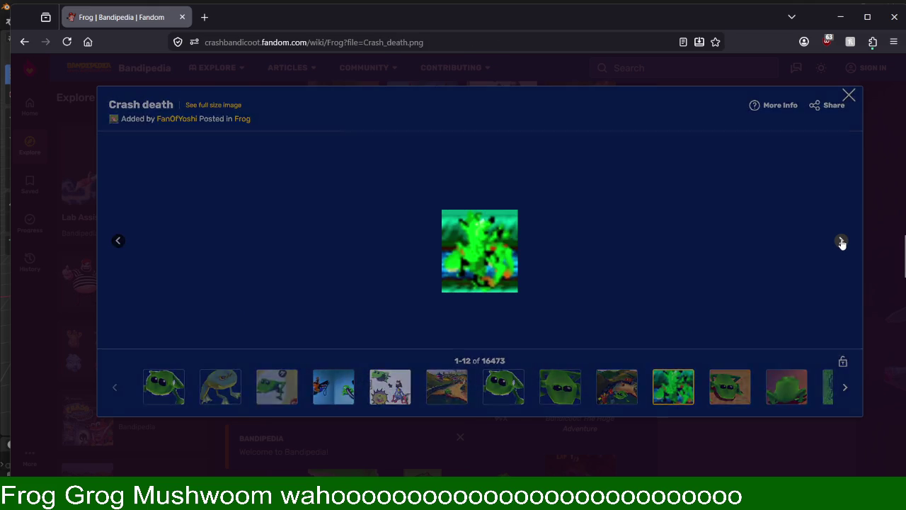
left_click(841, 242)
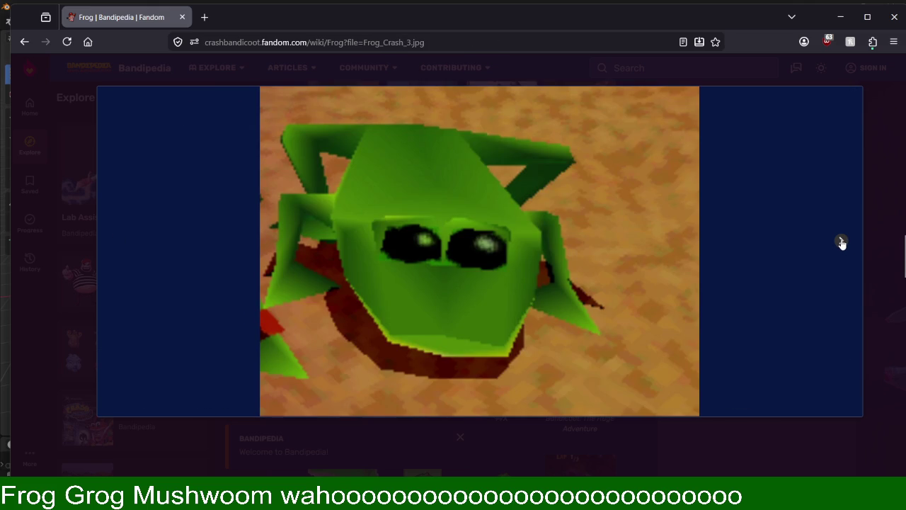
left_click(841, 242)
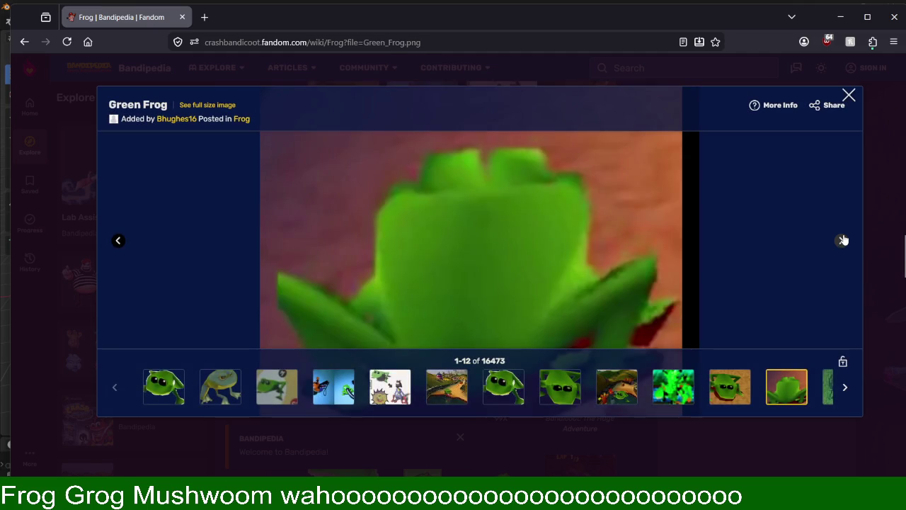
left_click(842, 242)
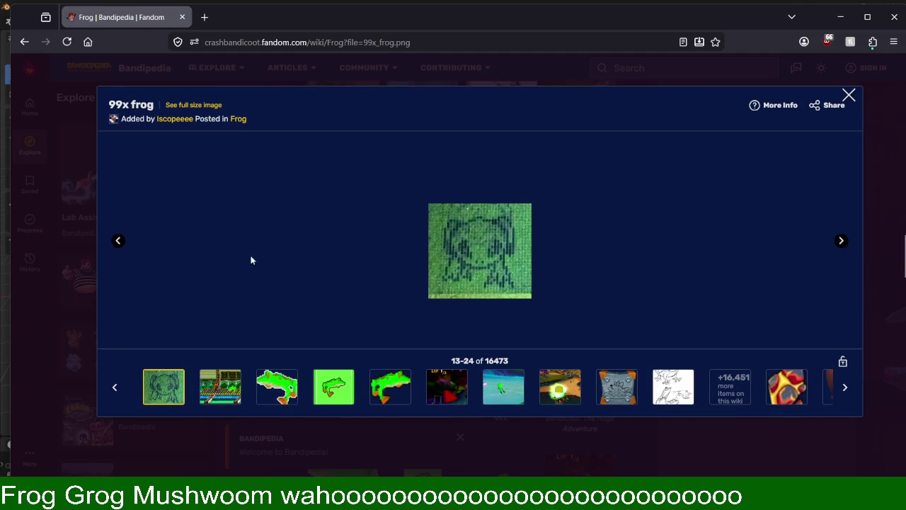
Step: Return to the Crash Bandicoot 3 Warped Frog image and move the browser aside to reveal Blender
left_click(117, 240)
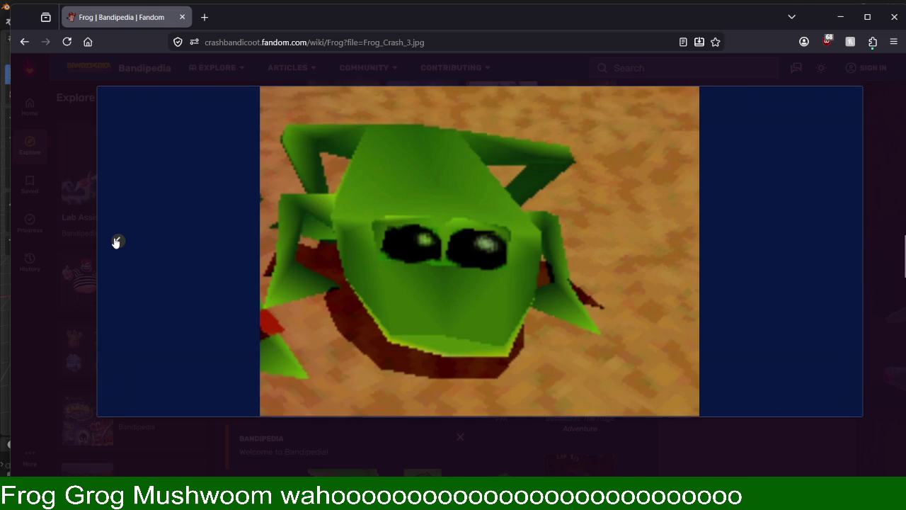
left_click(118, 242)
mouse_move(479, 250)
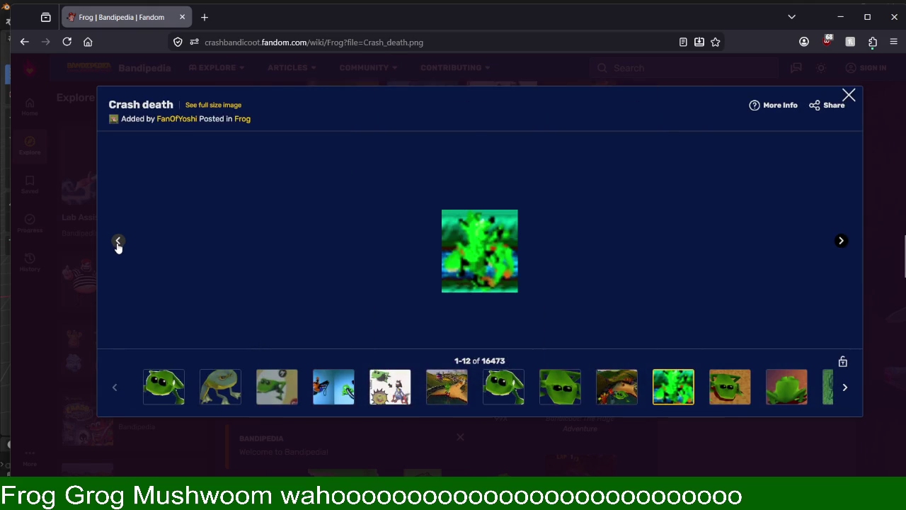
left_click(118, 243)
left_click(117, 243)
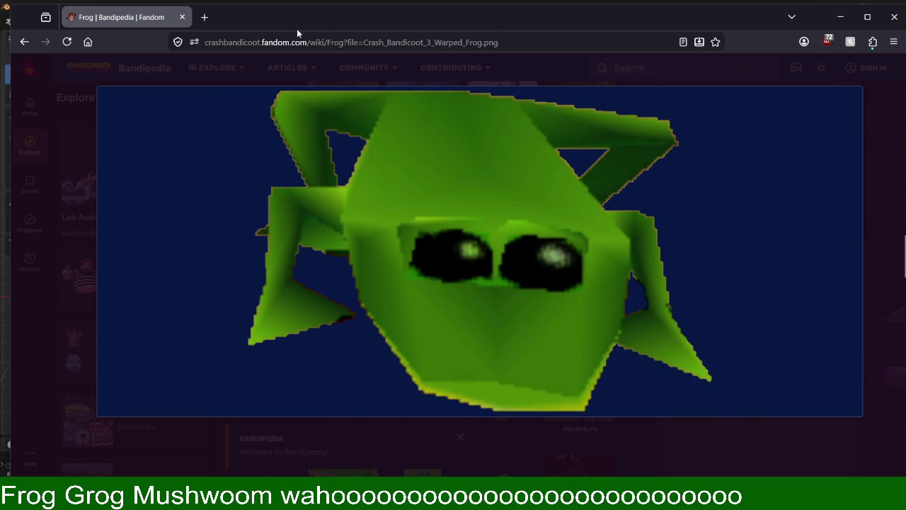
left_click_drag(298, 28, 350, 53)
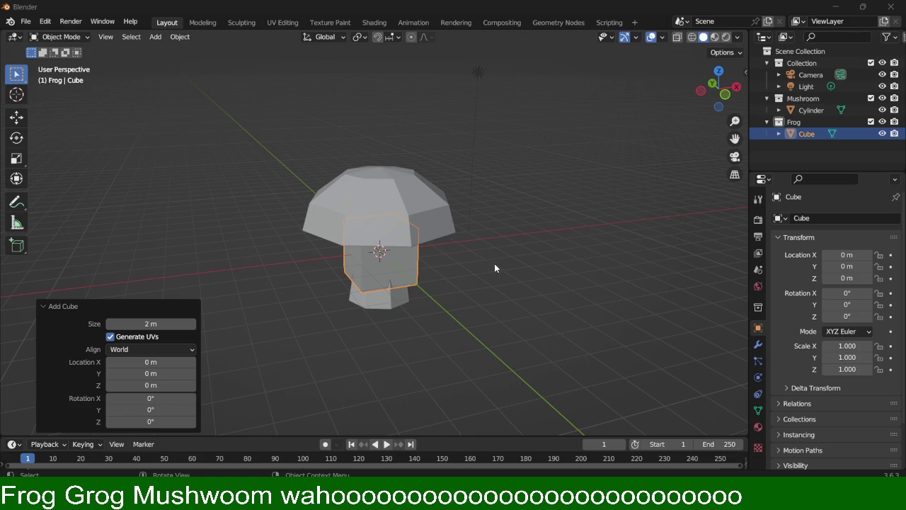
Step: Move the Frog cube straight up along Z to 3.7809 m, resting on the mushroom cap
middle_click_drag(286, 261, 495, 241)
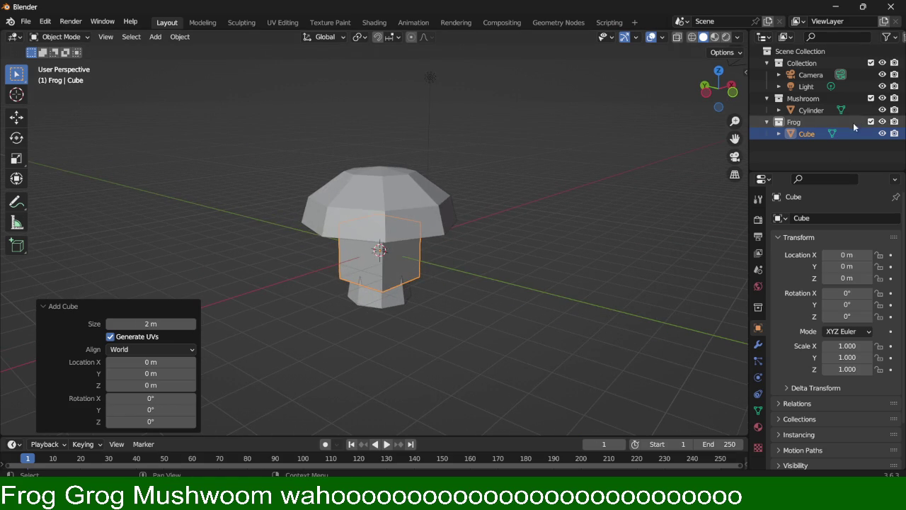
left_click(882, 122)
left_click(882, 121)
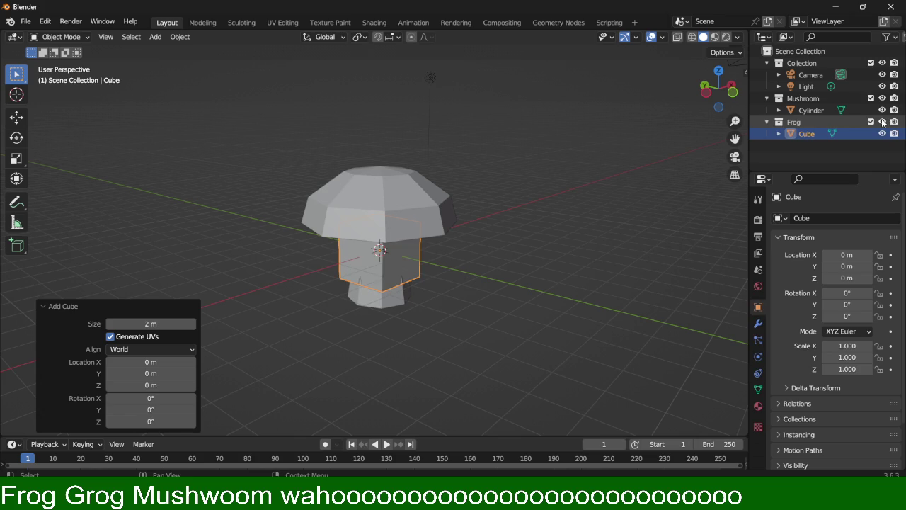
key("g")
key("z")
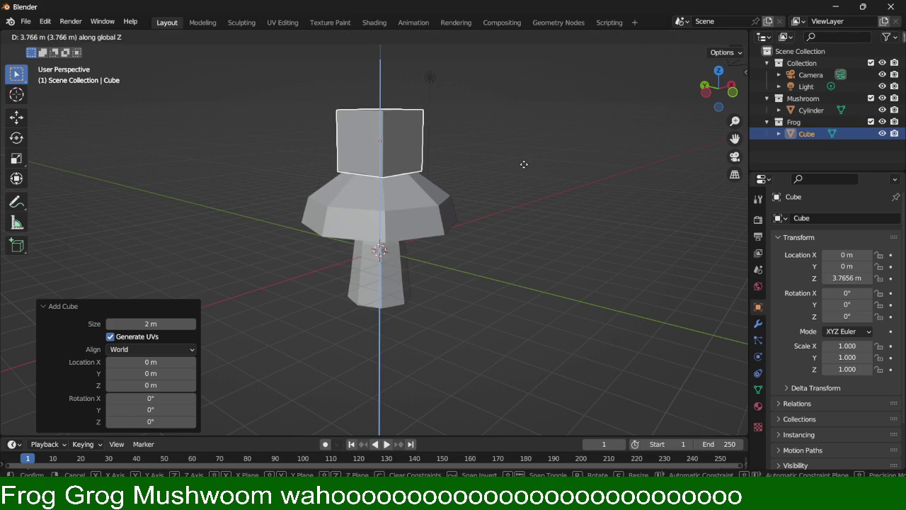
left_click(522, 164)
middle_click_drag(529, 101, 416, 100)
scroll(416, 100, "up", 2)
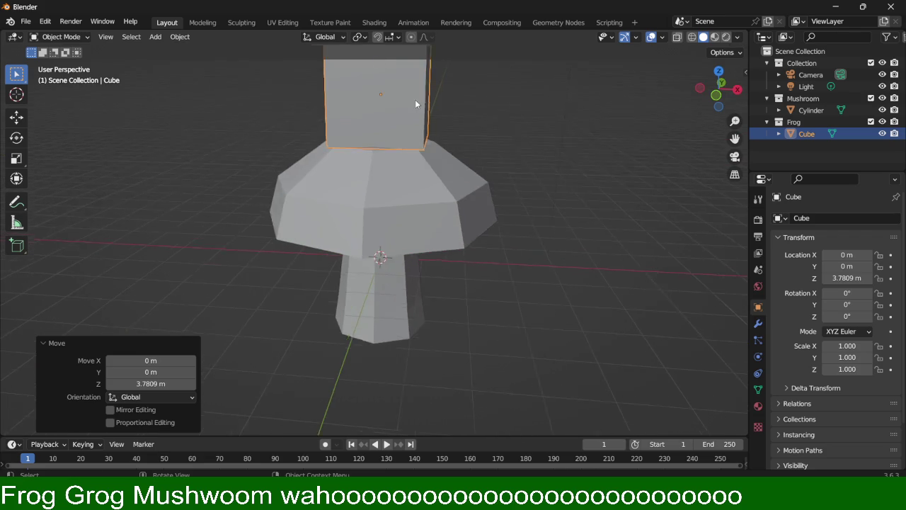
scroll(418, 103, "up", 2)
scroll(563, 153, "up", 1)
scroll(564, 158, "up", 1)
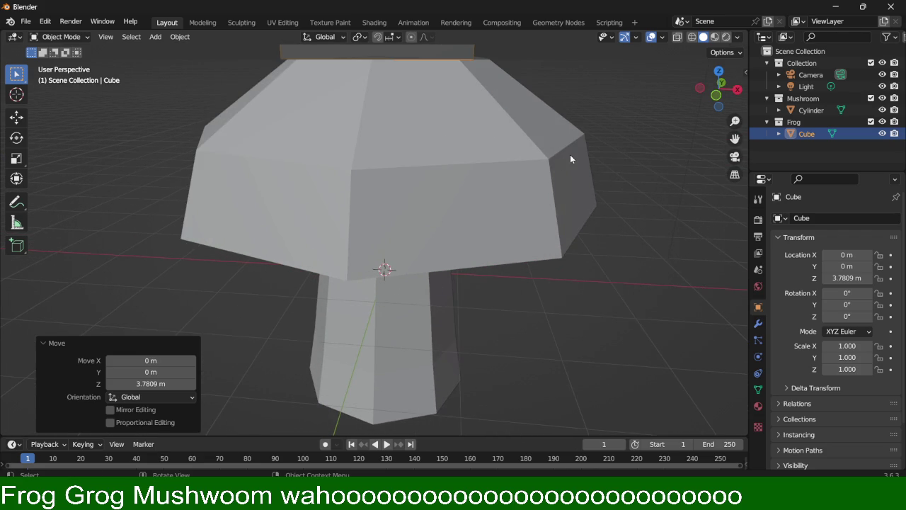
mouse_move(564, 131)
middle_mouse_down()
mouse_move(586, 354)
mouse_move(576, 247)
mouse_move(552, 247)
mouse_move(475, 207)
mouse_move(577, 182)
mouse_move(480, 186)
mouse_move(482, 205)
middle_mouse_up()
Step: In Edit Mode, lower the cube's top face along Z to flatten the body
key("Tab")
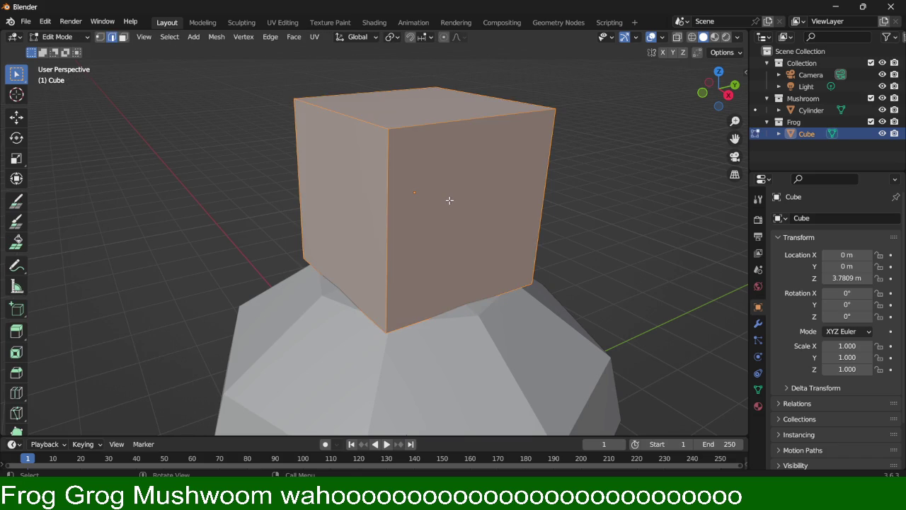
left_click(403, 111)
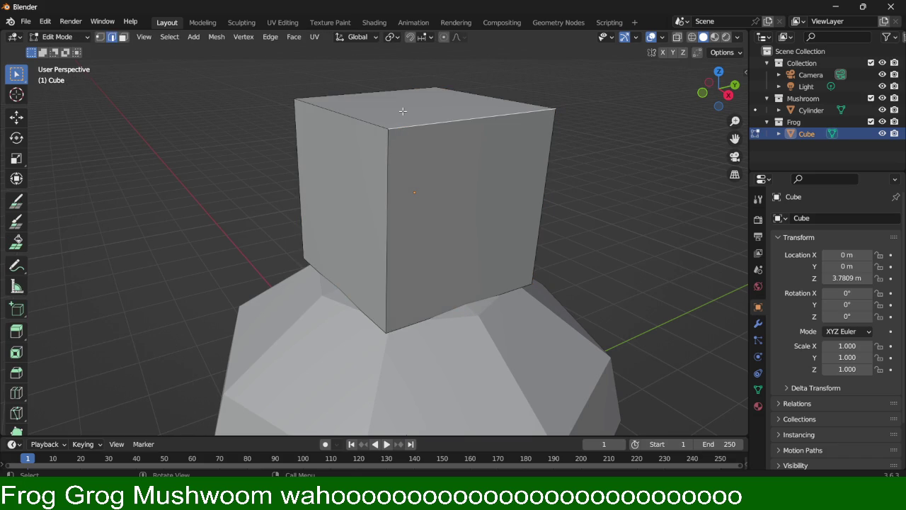
key("3")
left_click(403, 111)
key("g")
key("z")
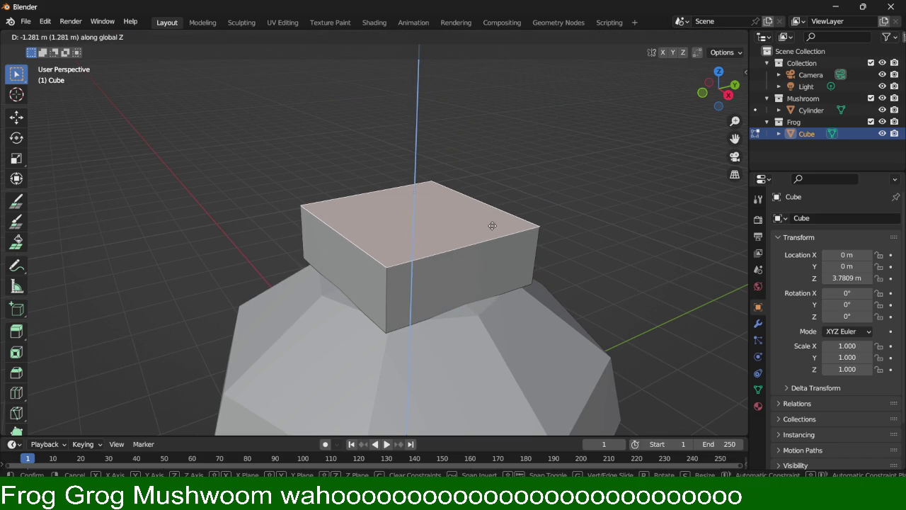
left_click(490, 223)
Step: Narrow the cube's front face along the X axis
middle_click_drag(638, 174, 498, 188)
left_click(347, 284)
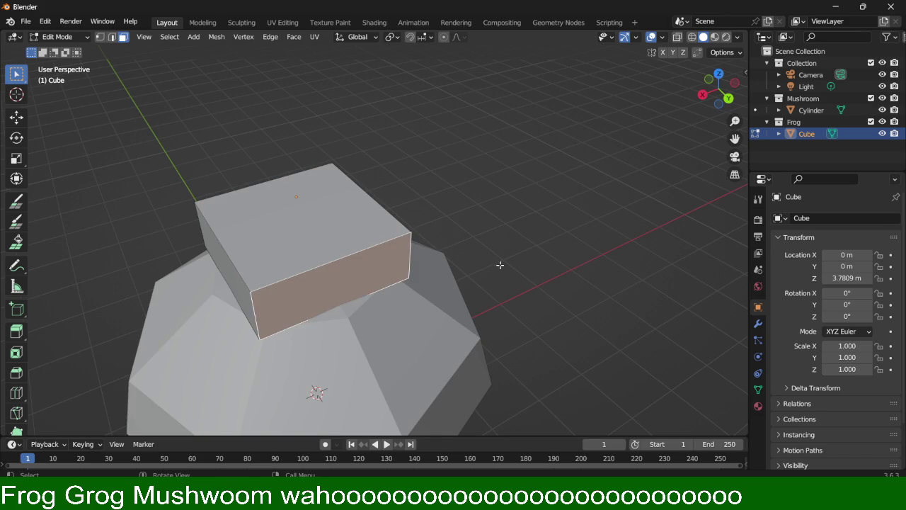
key("s")
key("x")
left_click(469, 277)
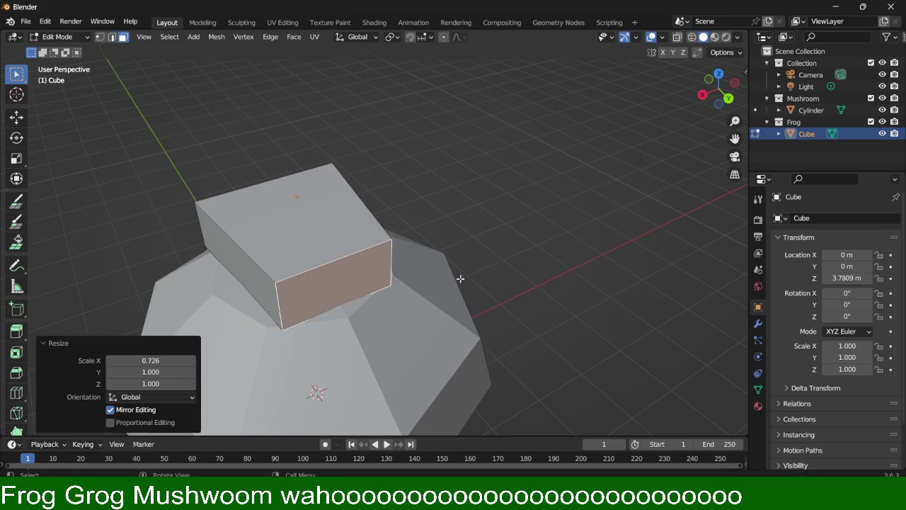
Step: Extrude the front face forward into a snout and flatten it to 0.805 in Z
middle_click_drag(460, 279, 429, 259)
left_click(460, 260)
key("e")
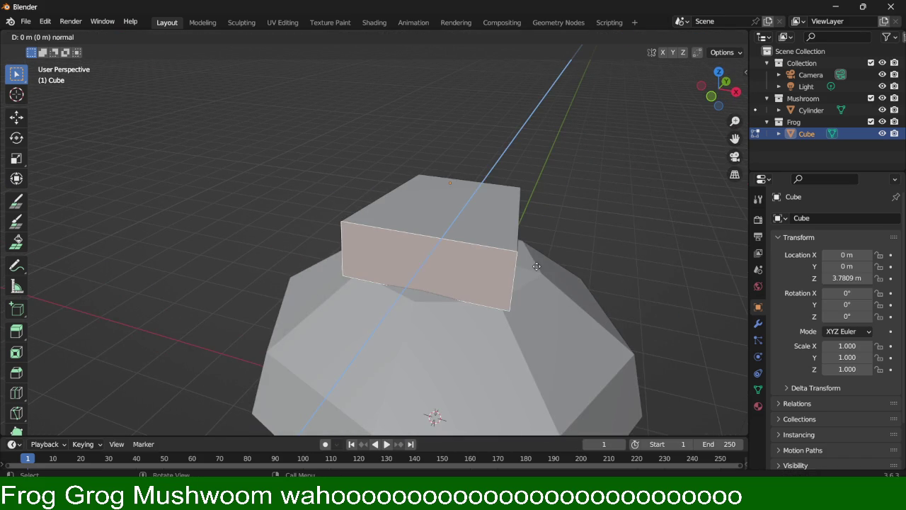
left_click(527, 316)
key("s")
key("z")
left_click(572, 346)
Step: Narrow the snout face to 0.464 along the X axis
key("x")
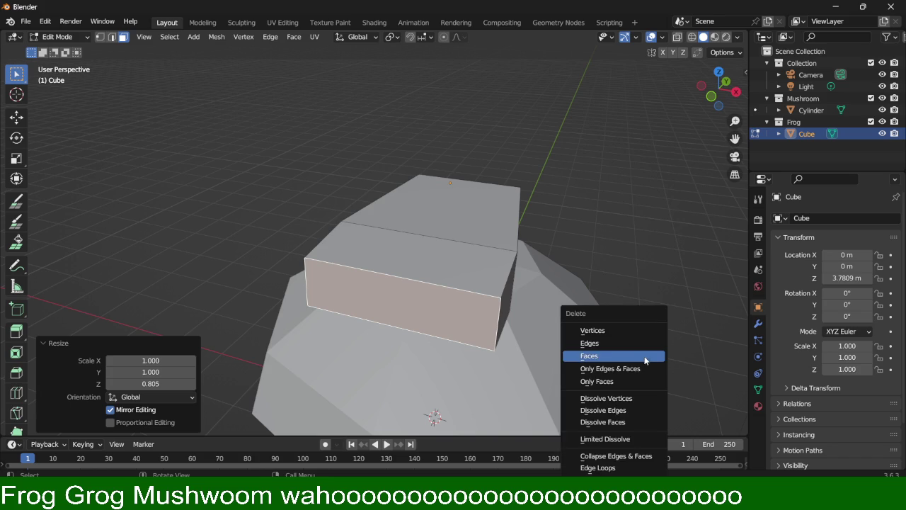
key("s")
key("x")
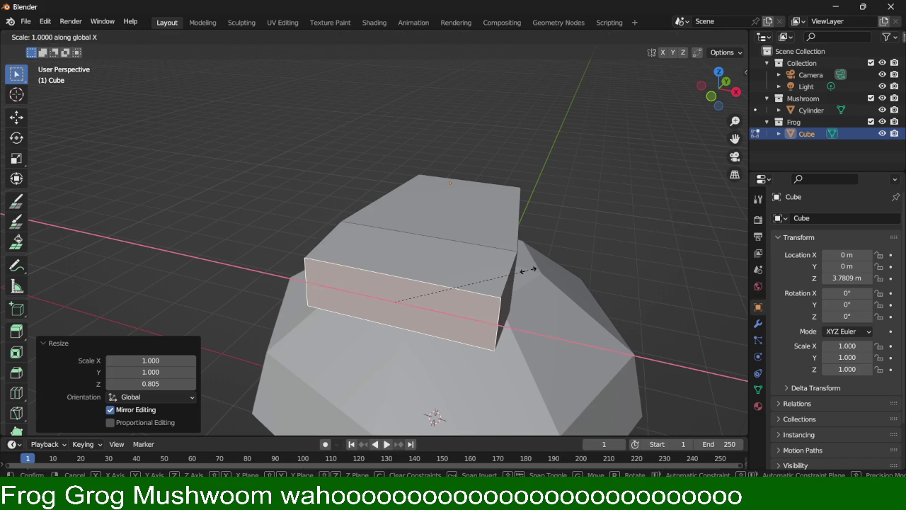
left_click(495, 273)
mouse_move(495, 272)
middle_mouse_down()
mouse_move(561, 238)
mouse_move(457, 255)
mouse_move(451, 235)
middle_mouse_up()
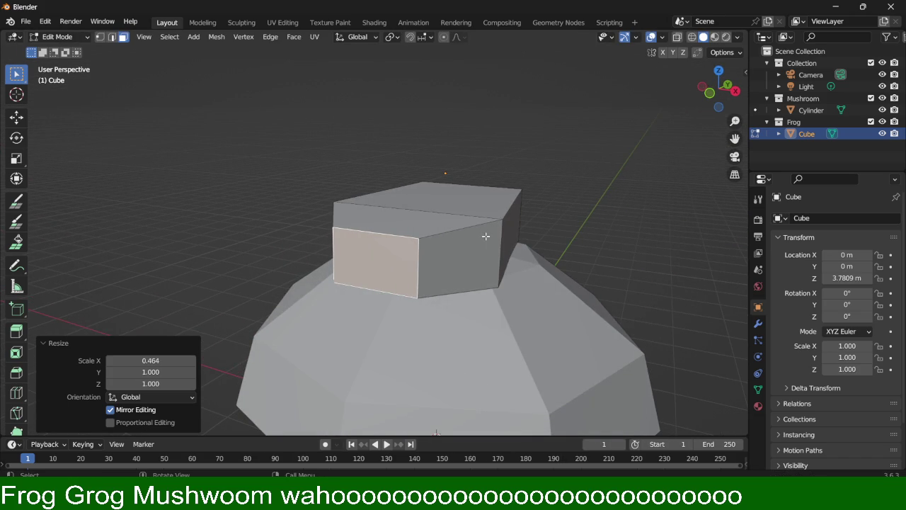
key("g")
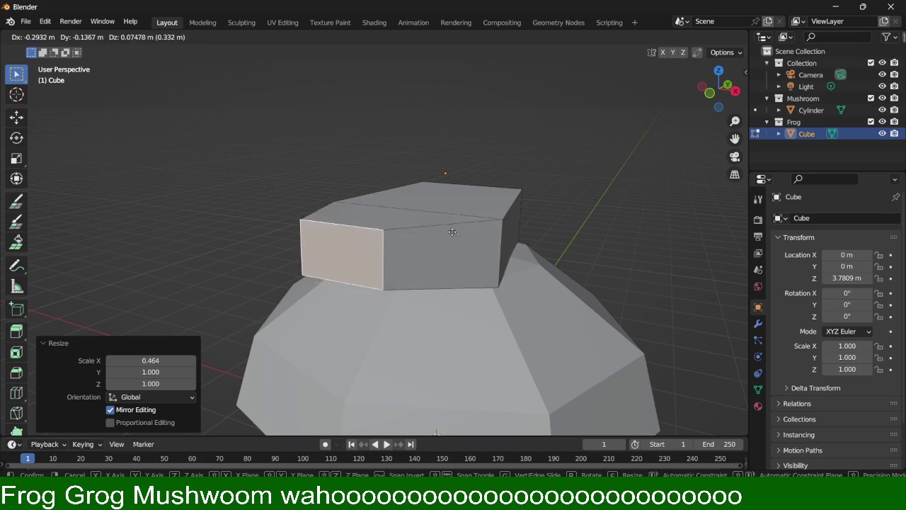
key("Escape")
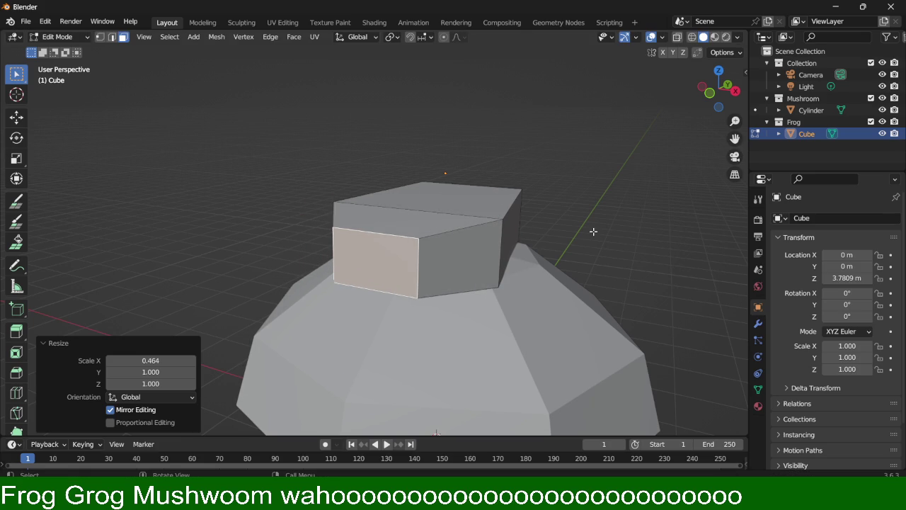
Step: Flatten the snout tip to 0.481 along the Z axis
key("s")
key("z")
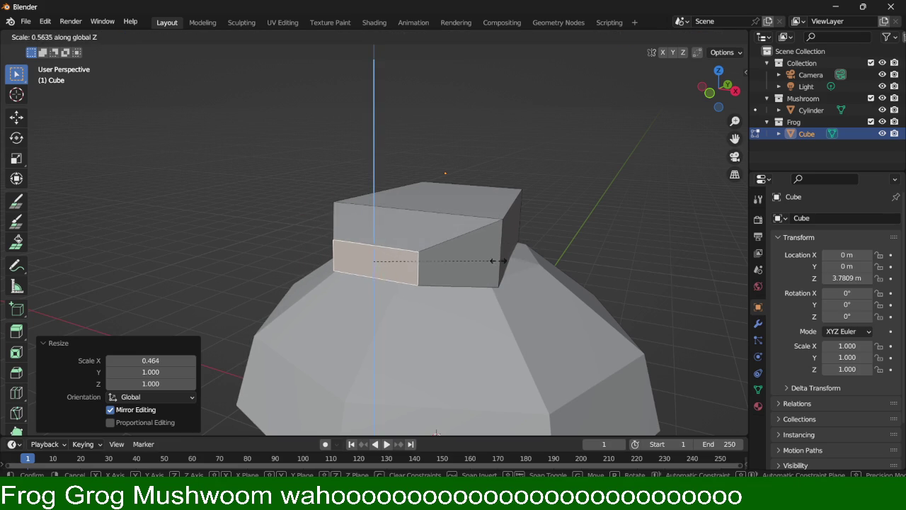
left_click(479, 261)
mouse_move(479, 261)
middle_mouse_down()
mouse_move(656, 212)
mouse_move(586, 215)
mouse_move(580, 200)
mouse_move(628, 203)
mouse_move(605, 212)
middle_mouse_up()
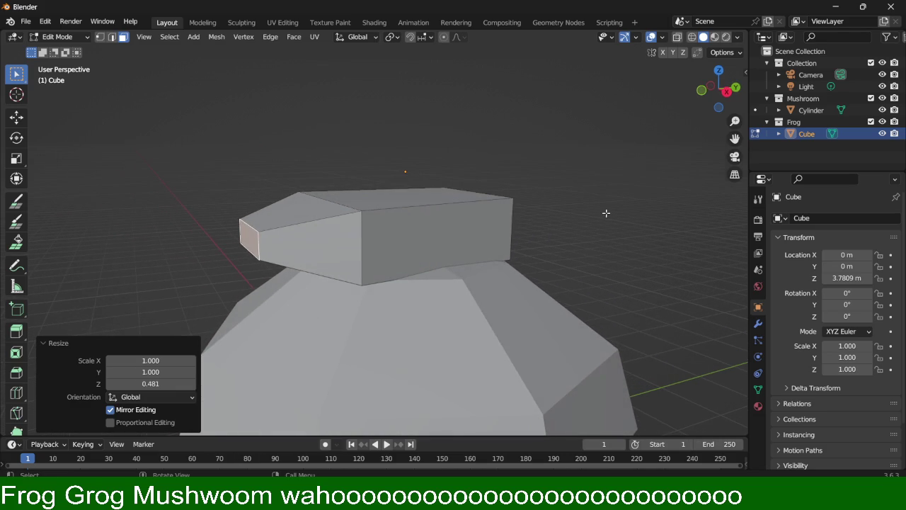
Step: Raise the body's top front edge slightly along Z
key("2")
left_click(347, 209)
key("g")
key("z")
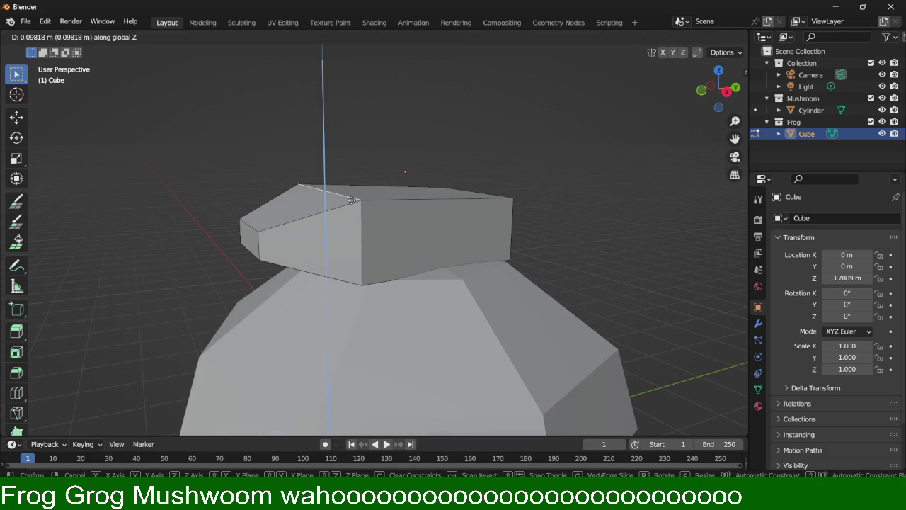
left_click(353, 201)
key("shift")
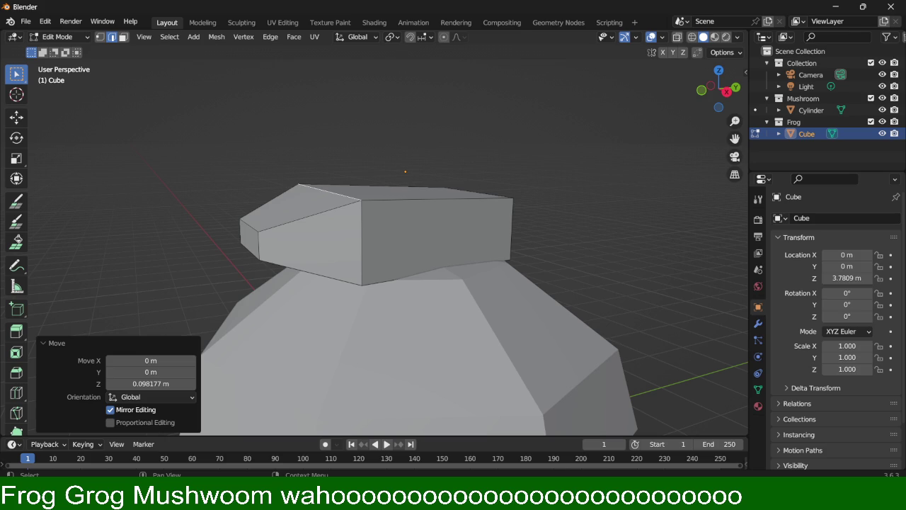
Step: Select the flat snout tip face and scale it flatter along Z
middle_click_drag(343, 202, 405, 203)
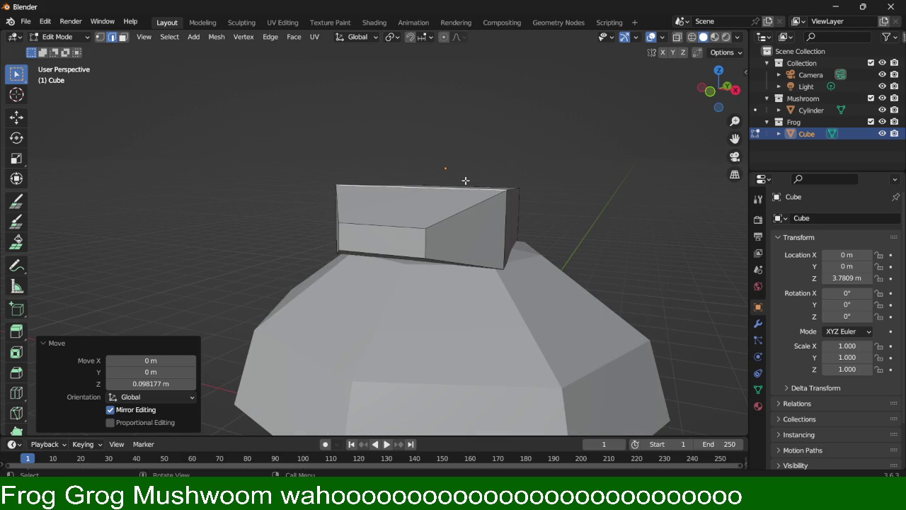
middle_click_drag(495, 194, 494, 190)
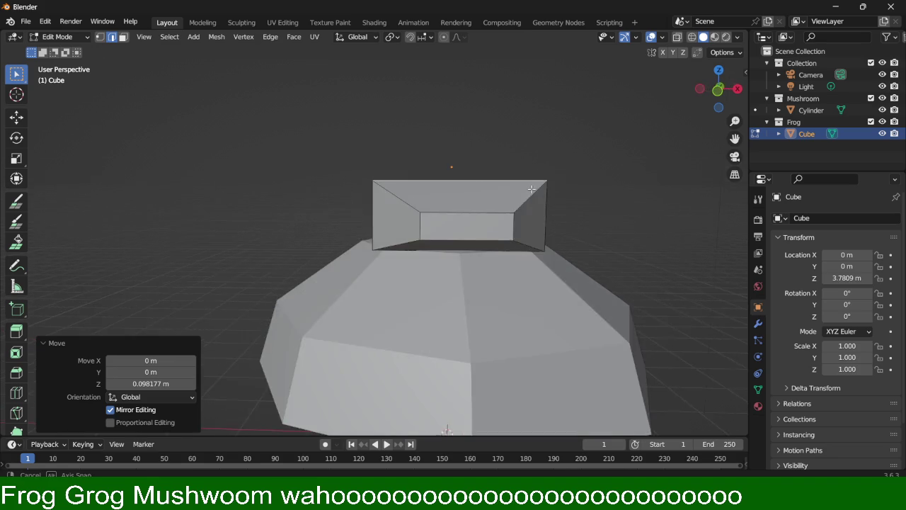
middle_click_drag(403, 222, 423, 224)
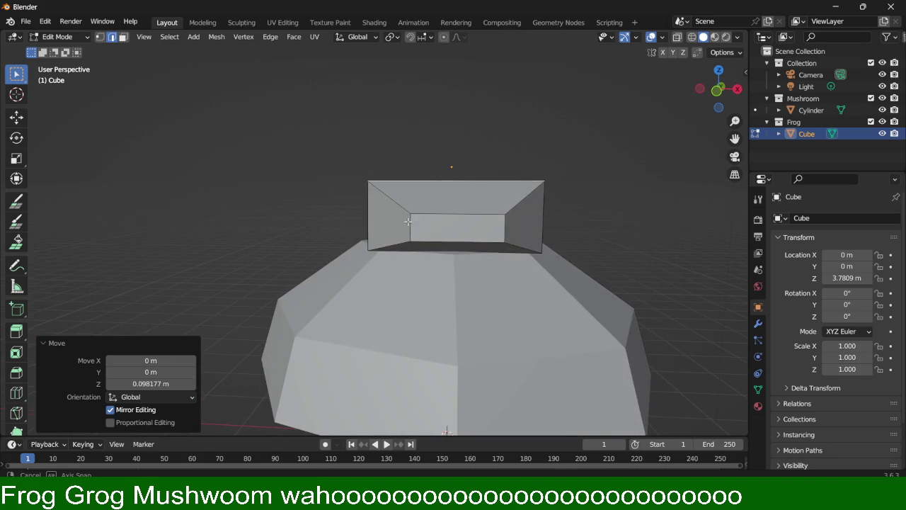
left_click(444, 218)
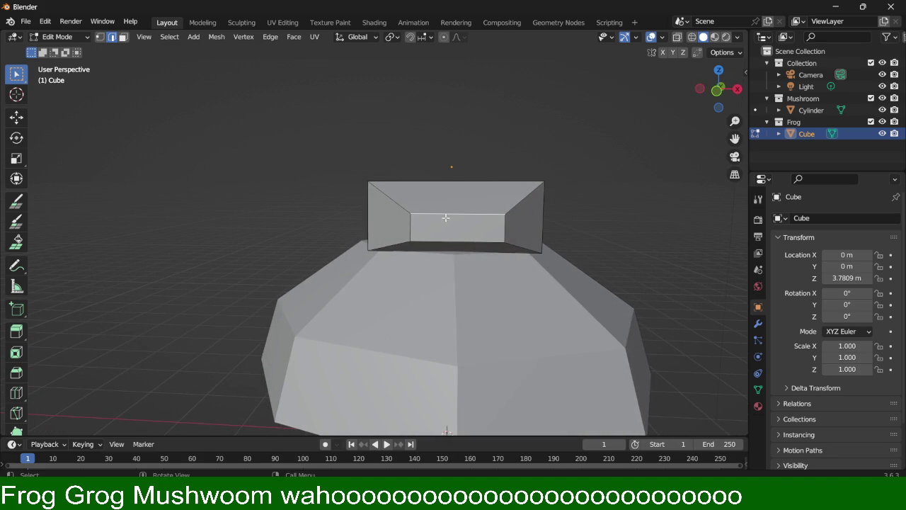
left_click(411, 228)
left_click(467, 220)
key("3")
left_click(474, 222)
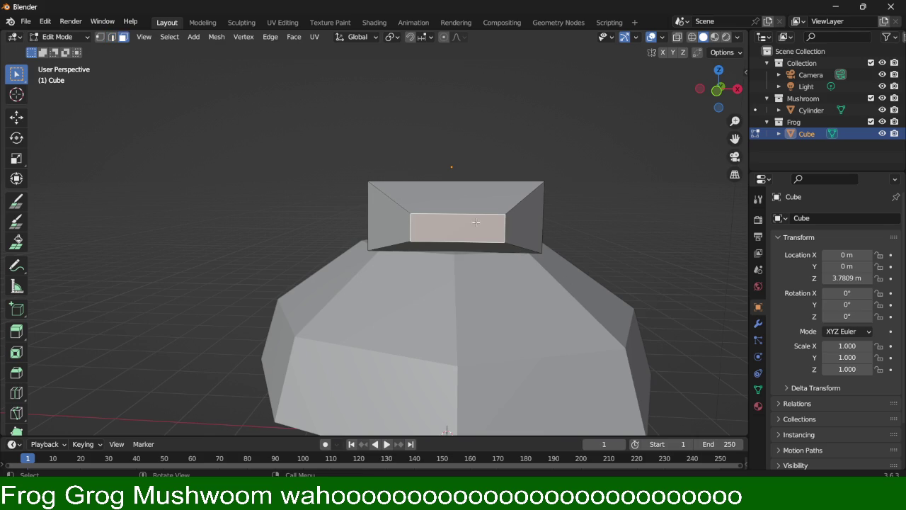
key("s")
key("z")
left_click(559, 284)
Step: Scale the snout tip to exactly 0.635 in Z (sz.635) and place a loop cut through the body's middle
mouse_move(571, 222)
middle_mouse_down()
mouse_move(507, 210)
mouse_move(453, 229)
mouse_move(479, 225)
middle_mouse_up()
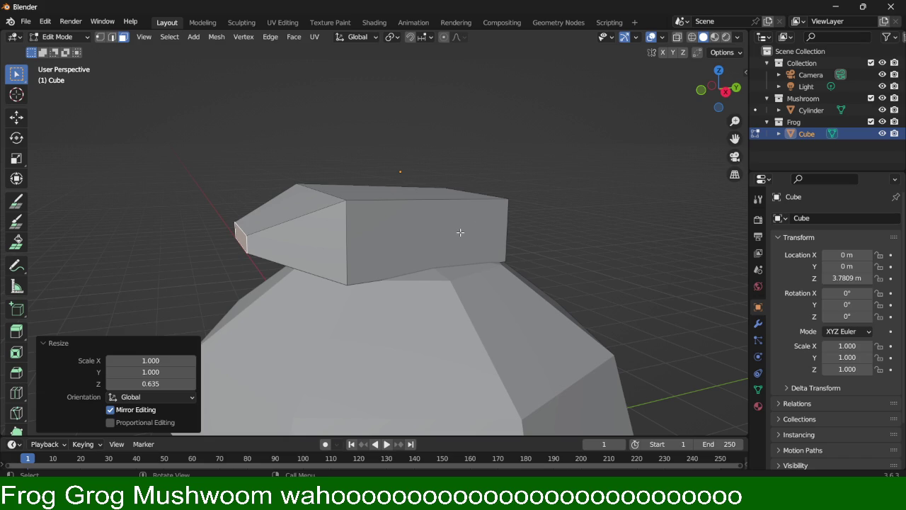
middle_click_drag(301, 241, 333, 225)
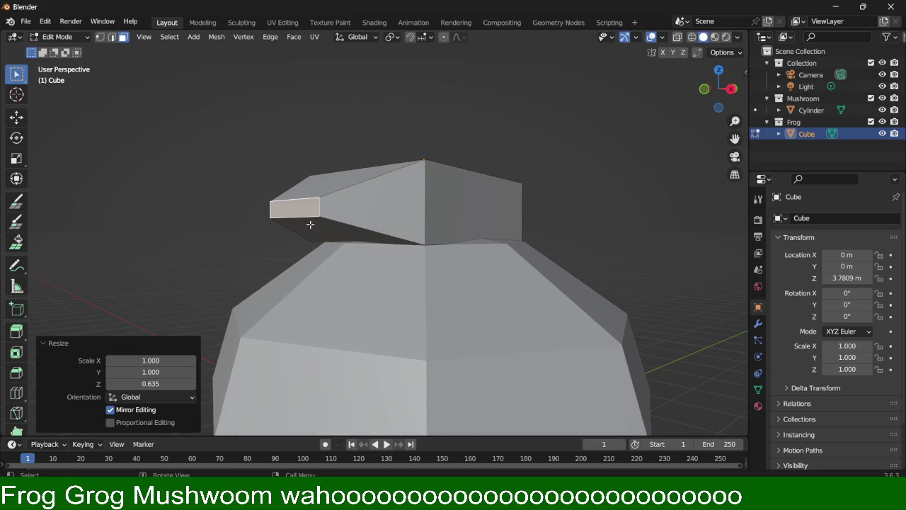
type("sz.635")
key("Return")
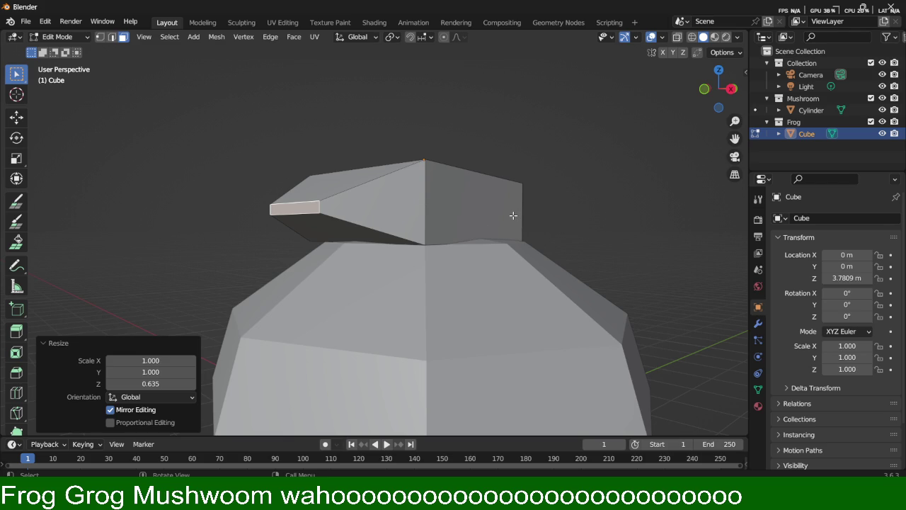
key("ctrl+r")
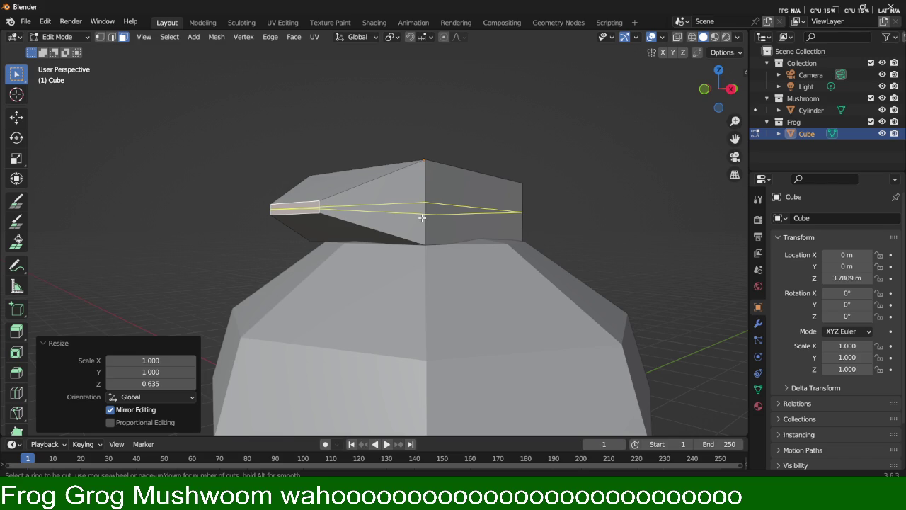
left_click(421, 218)
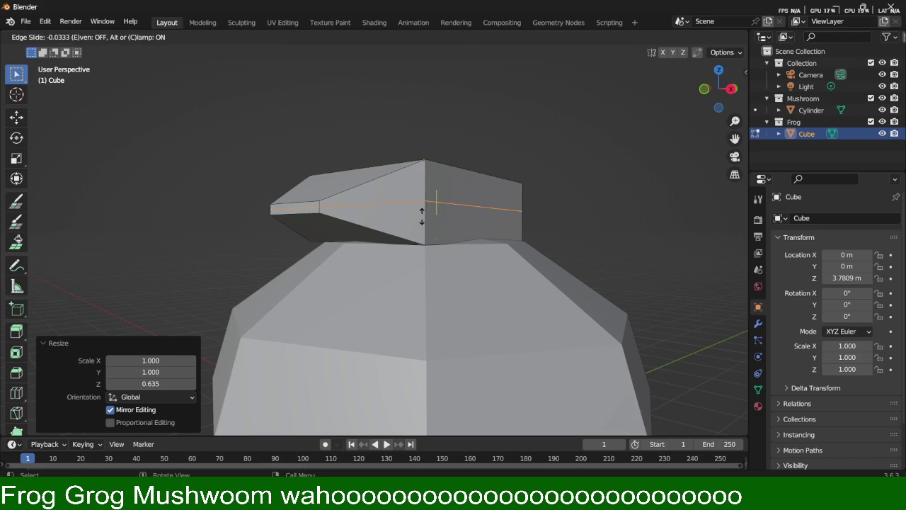
Step: Keep the new edge loop centred without sliding, then orbit around the frog to inspect it
right_click(366, 227)
mouse_move(384, 203)
middle_mouse_down()
mouse_move(573, 215)
mouse_move(486, 199)
middle_mouse_up()
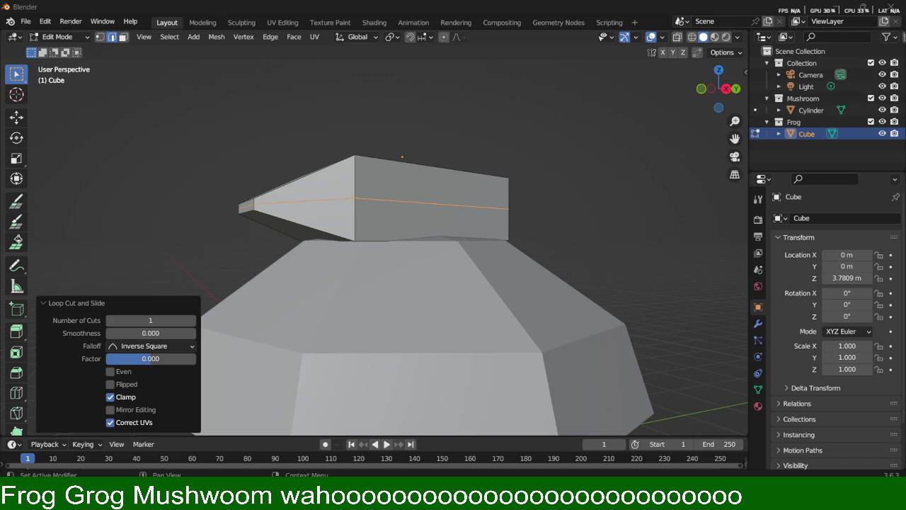
mouse_move(340, 215)
middle_mouse_down()
mouse_move(360, 210)
mouse_move(599, 269)
middle_mouse_up()
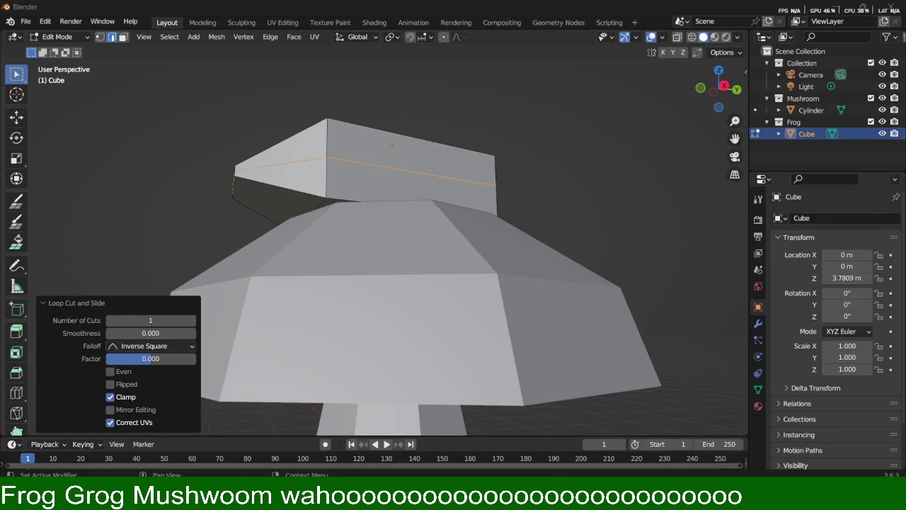
middle_click_drag(315, 162, 325, 172)
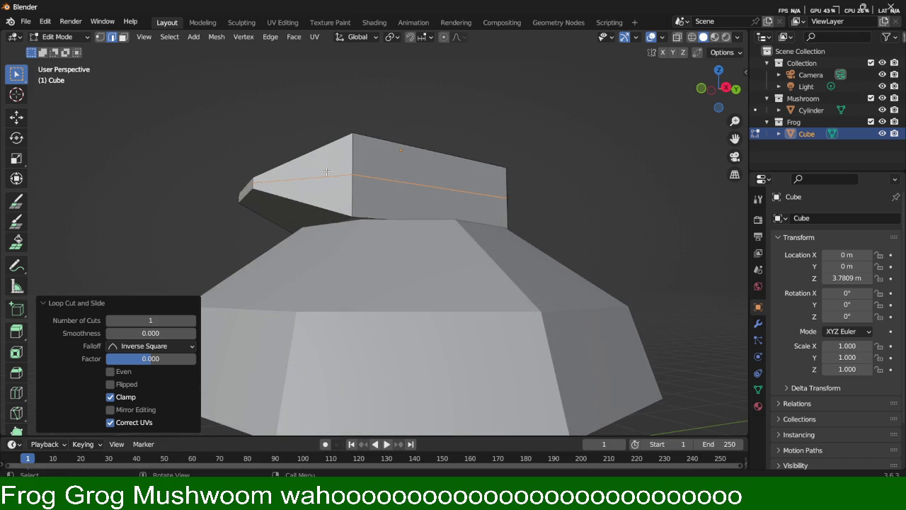
middle_click_drag(289, 212, 314, 208)
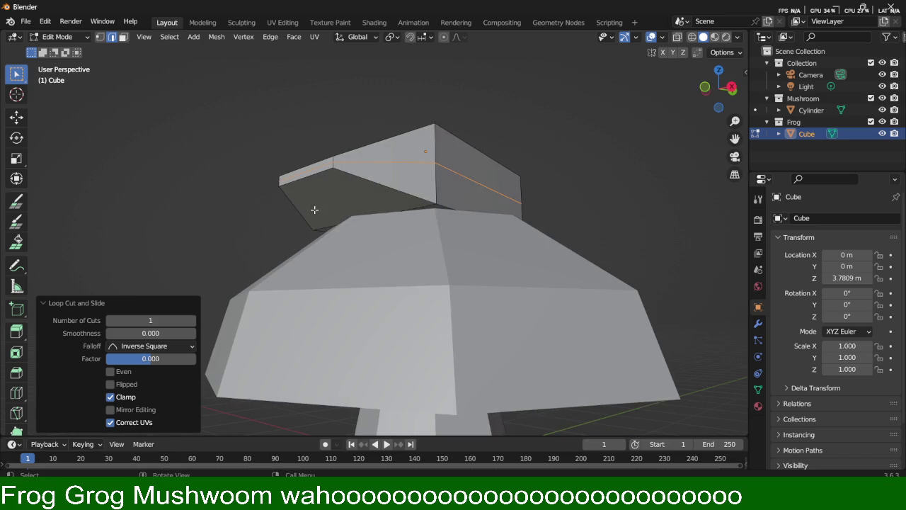
left_click(366, 209)
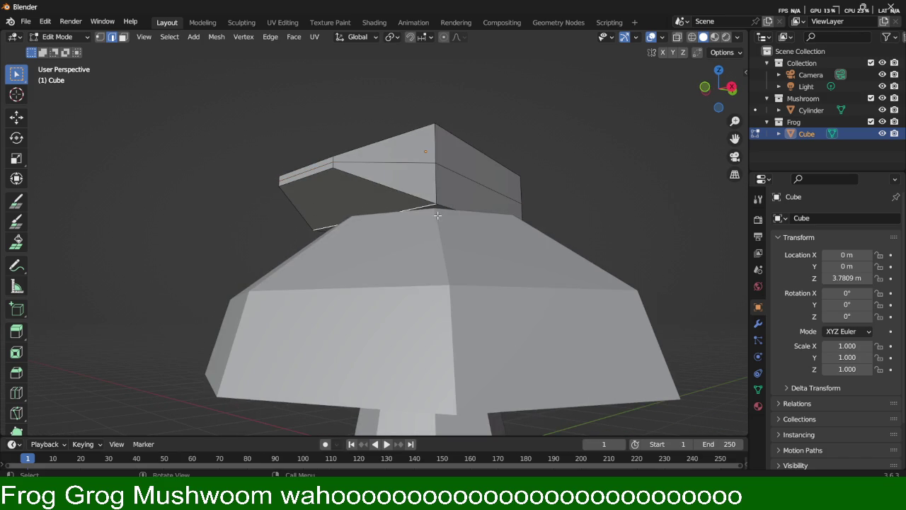
Step: In Object Mode, raise the whole frog body along Z to hover above the mushroom at 5.0515 m
key("l")
key("g")
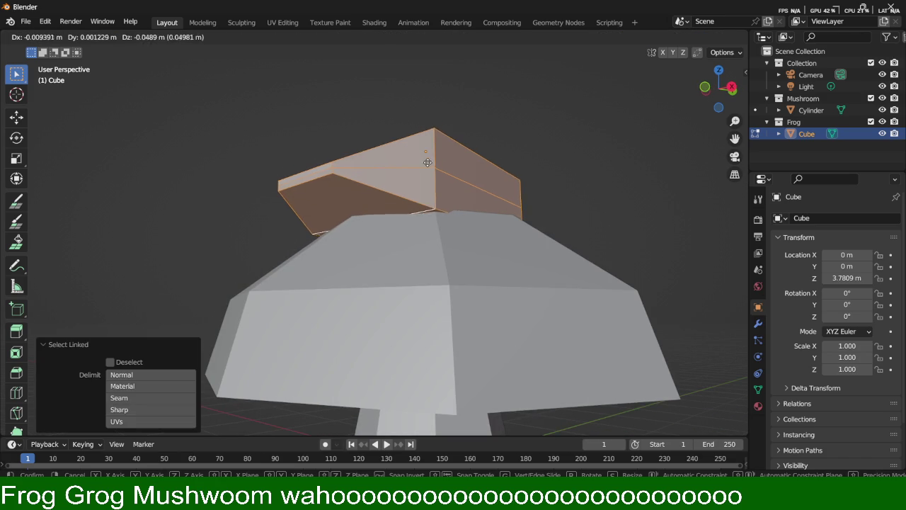
right_click(585, 183)
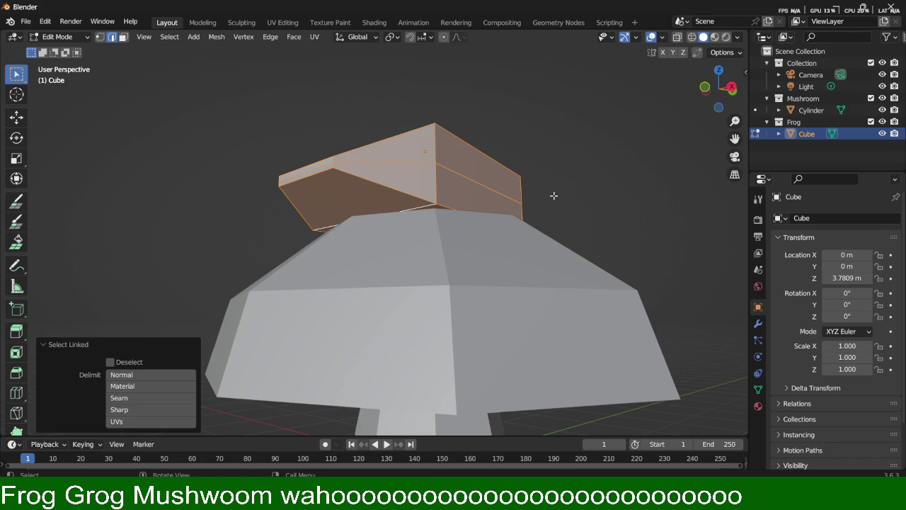
key("Tab")
key("g")
key("z")
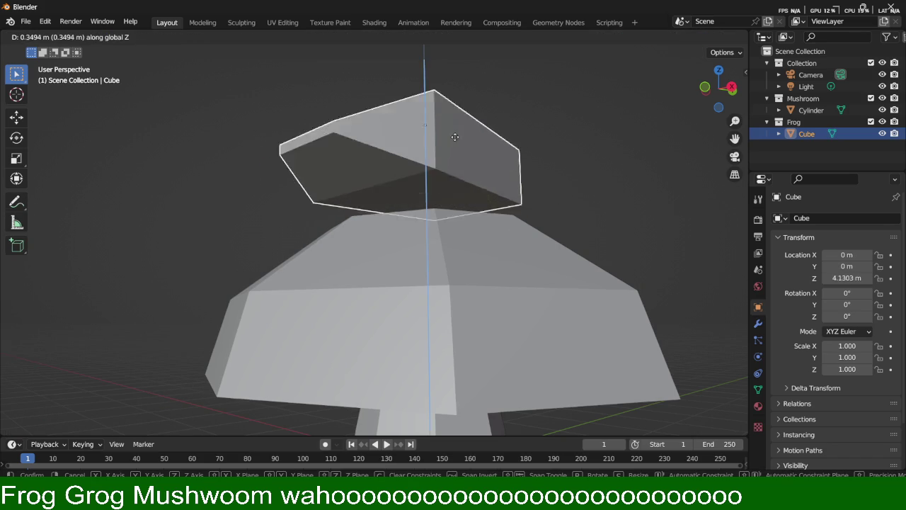
left_click(437, 139)
Step: Select the body's bottom face in Edit Mode and raise it about 0.22 m along Z
key("Tab")
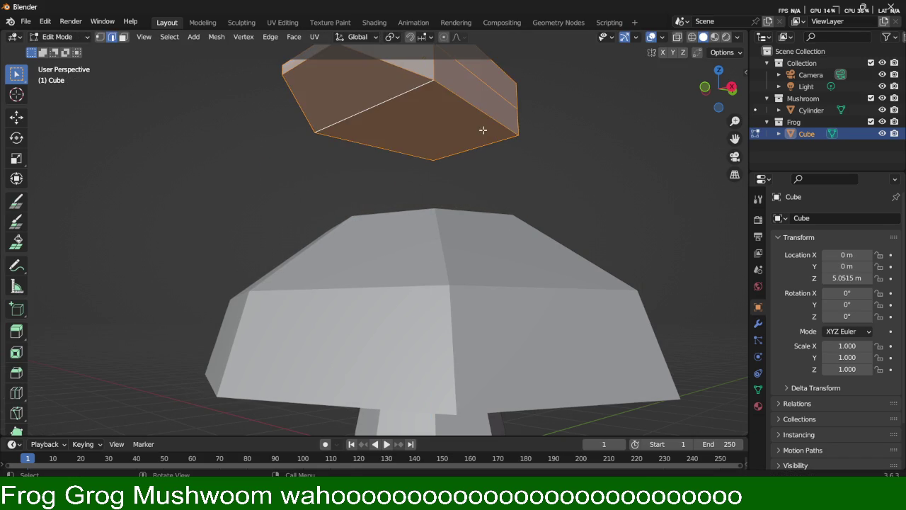
left_click(428, 111)
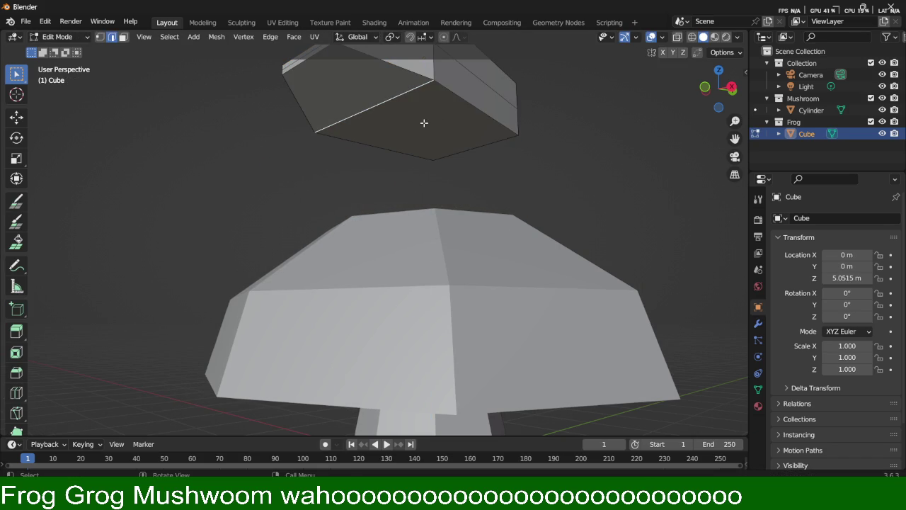
key("3")
left_click(428, 118)
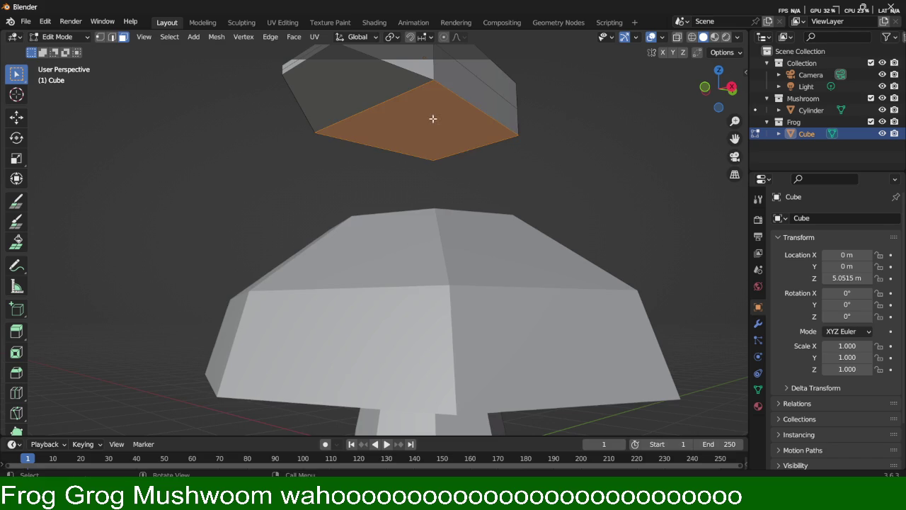
middle_click_drag(604, 169, 588, 194)
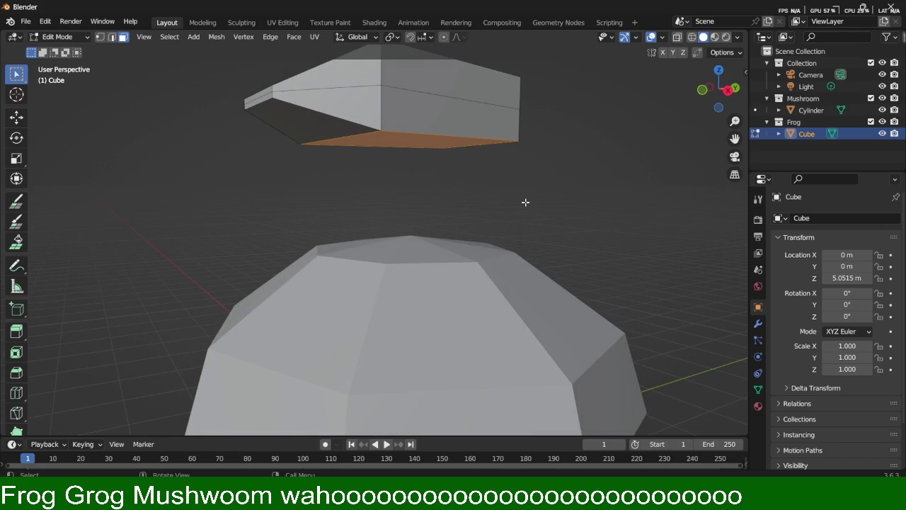
key("g")
key("z")
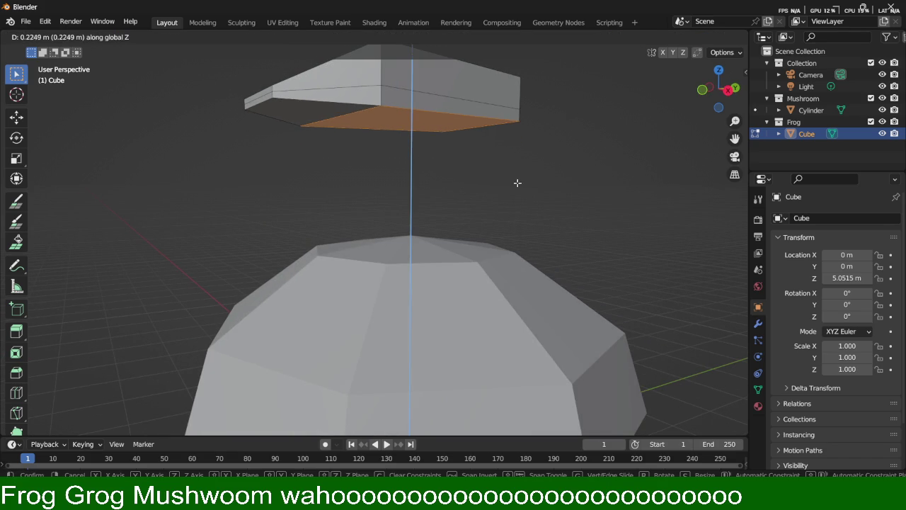
left_click(518, 182)
Step: Select another face of the body and inspect the thinner frog body from above
middle_click_drag(489, 137, 493, 148)
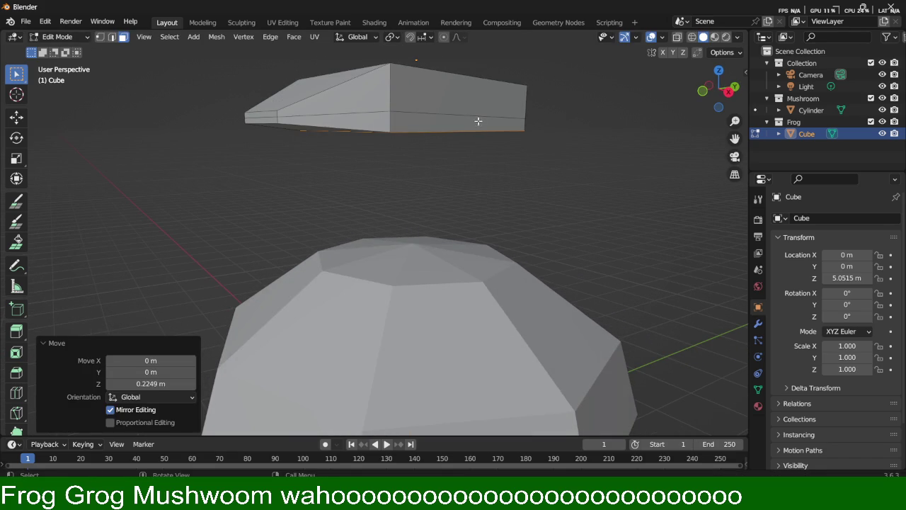
mouse_move(463, 122)
middle_mouse_down()
mouse_move(460, 109)
mouse_move(443, 120)
middle_mouse_up()
left_click(411, 75)
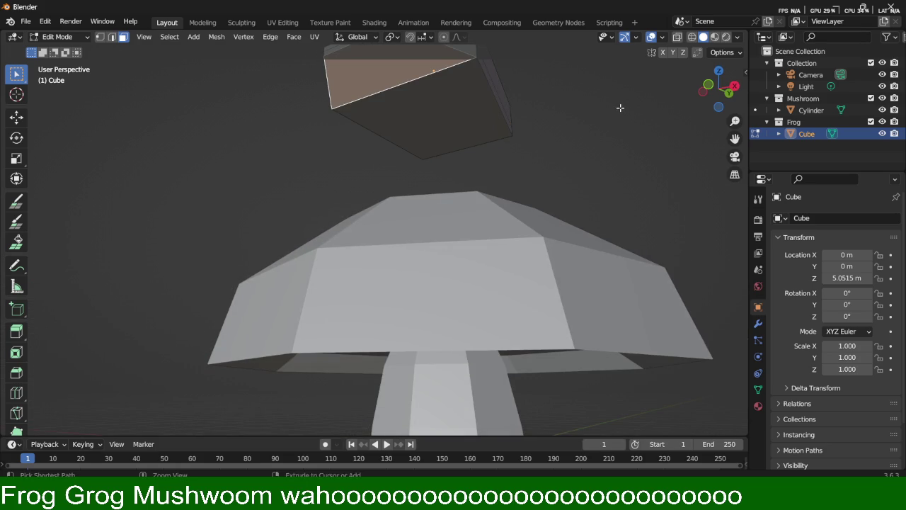
mouse_move(620, 107)
middle_mouse_down()
mouse_move(554, 209)
mouse_move(338, 238)
mouse_move(384, 184)
mouse_move(356, 170)
middle_mouse_up()
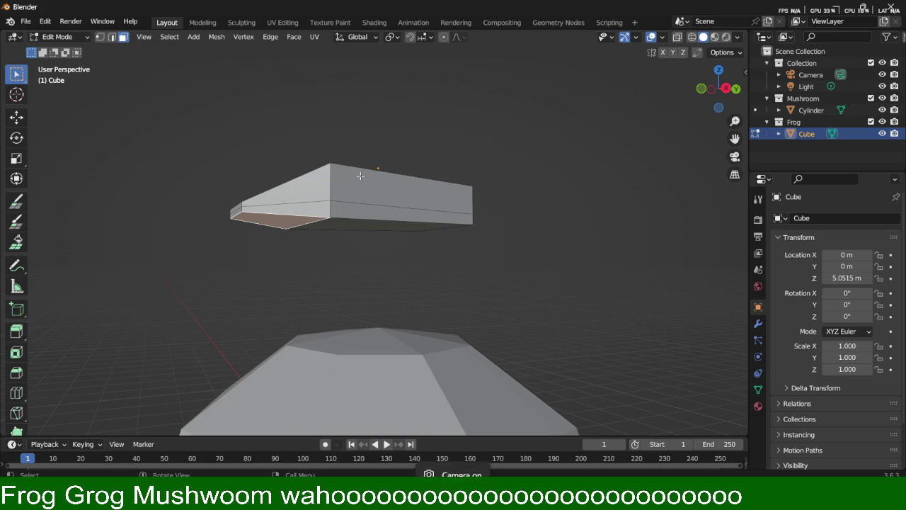
mouse_move(371, 185)
middle_mouse_down()
mouse_move(368, 251)
mouse_move(375, 247)
middle_mouse_up()
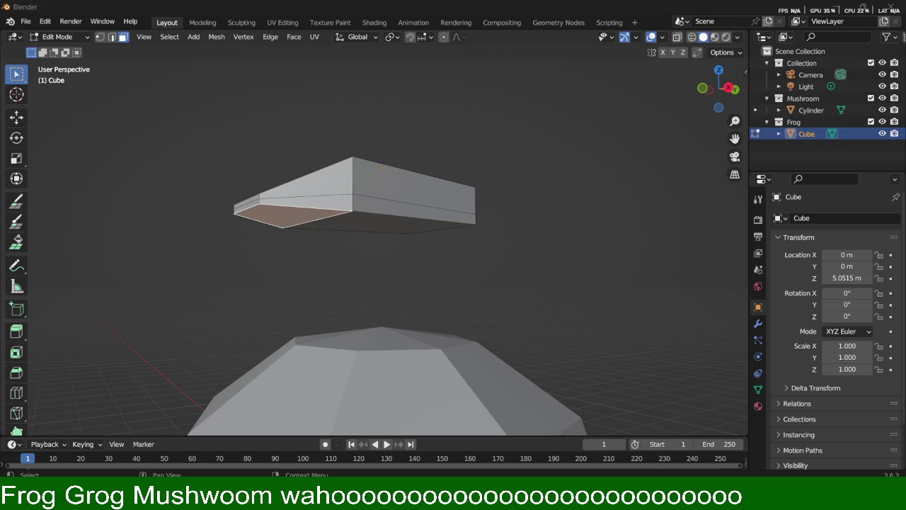
middle_click_drag(429, 269, 449, 208)
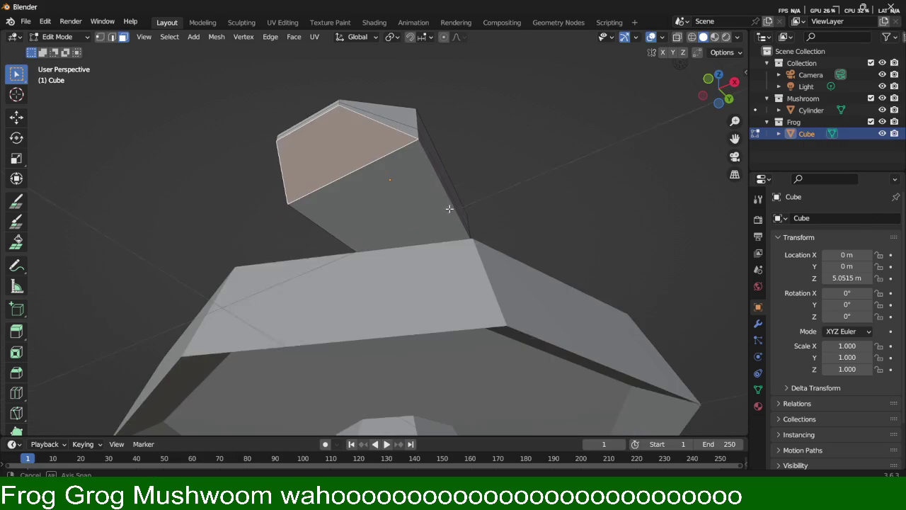
Step: Select the body's top and lower faces and try a scale, which is cancelled
left_click(350, 177)
left_click(350, 176, "shift")
left_click(372, 133)
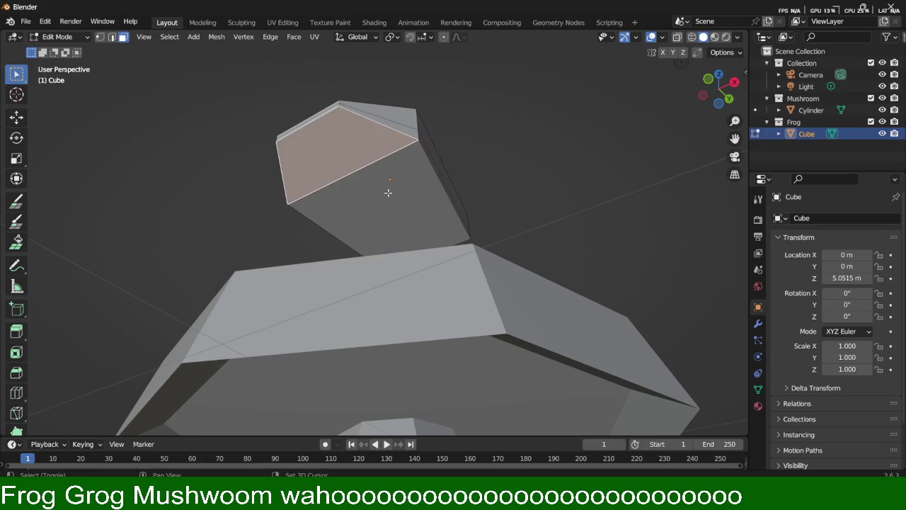
left_click(388, 193, "shift")
mouse_move(608, 134)
middle_mouse_down()
mouse_move(598, 167)
mouse_move(560, 149)
mouse_move(536, 178)
middle_mouse_up()
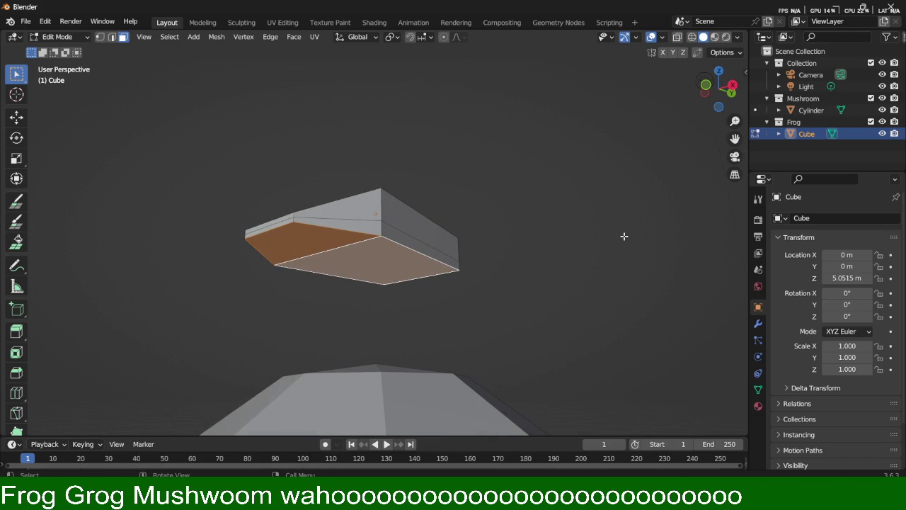
key("s")
key("Escape")
mouse_move(592, 235)
middle_mouse_down()
mouse_move(427, 180)
mouse_move(372, 224)
mouse_move(403, 210)
mouse_move(387, 268)
middle_mouse_up()
Step: Select the top and left end faces and try a vertical move, which is cancelled
left_click(319, 219)
left_click(291, 246, "shift")
middle_click_drag(512, 290, 524, 253)
key("g")
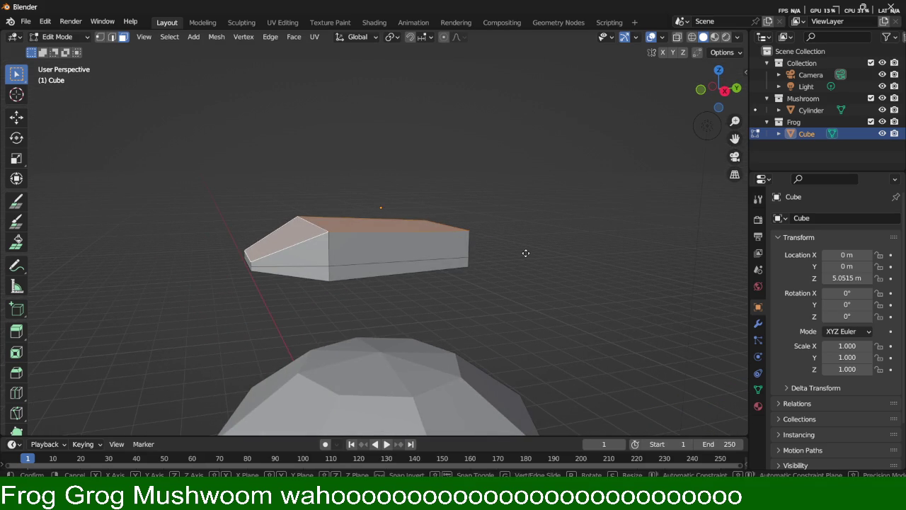
key("z")
key("Escape")
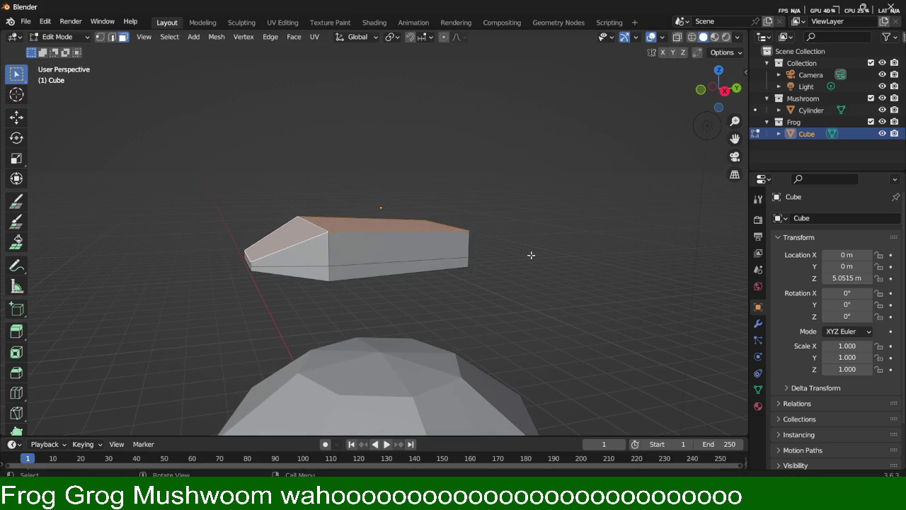
mouse_move(521, 198)
middle_mouse_down()
mouse_move(463, 188)
mouse_move(352, 195)
mouse_move(364, 162)
mouse_move(350, 190)
mouse_move(404, 260)
middle_mouse_up()
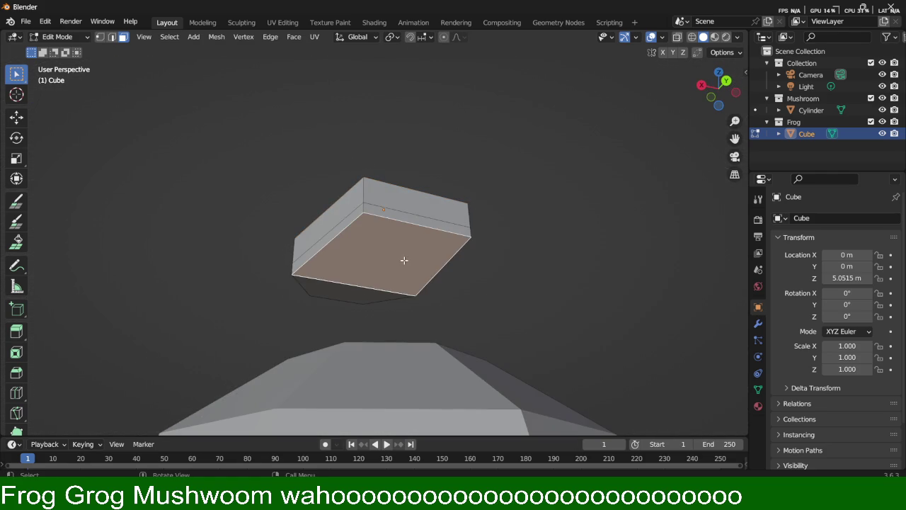
key("ctrl+z")
middle_click_drag(533, 300, 532, 245)
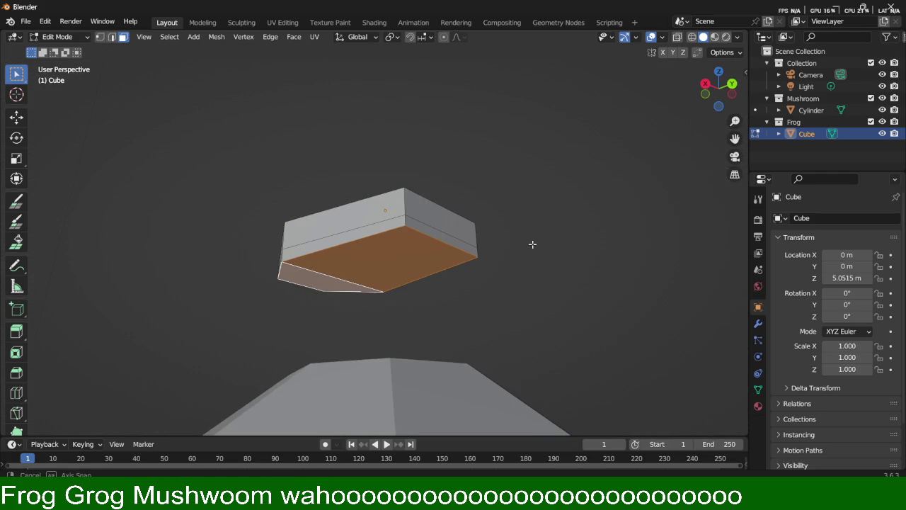
Step: Narrow the bottom face along X to 0.827
key("s")
key("x")
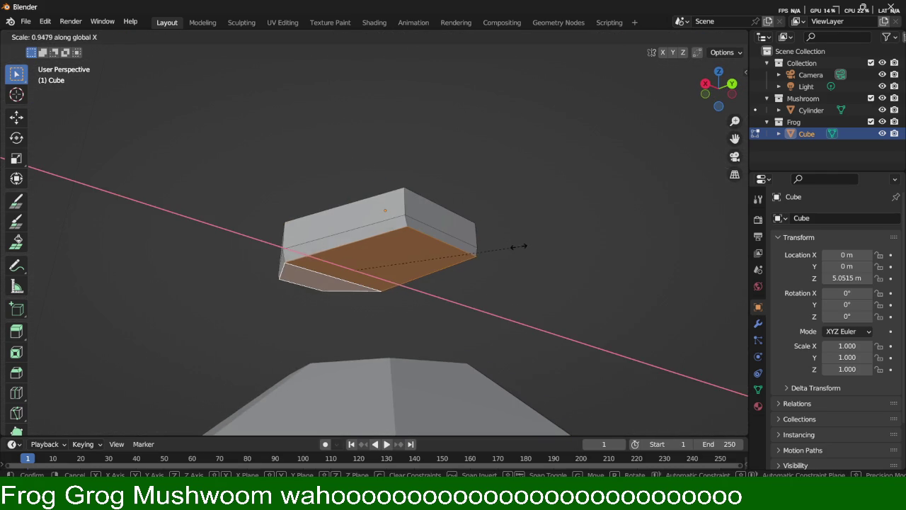
left_click(496, 249)
middle_click_drag(347, 304, 474, 290)
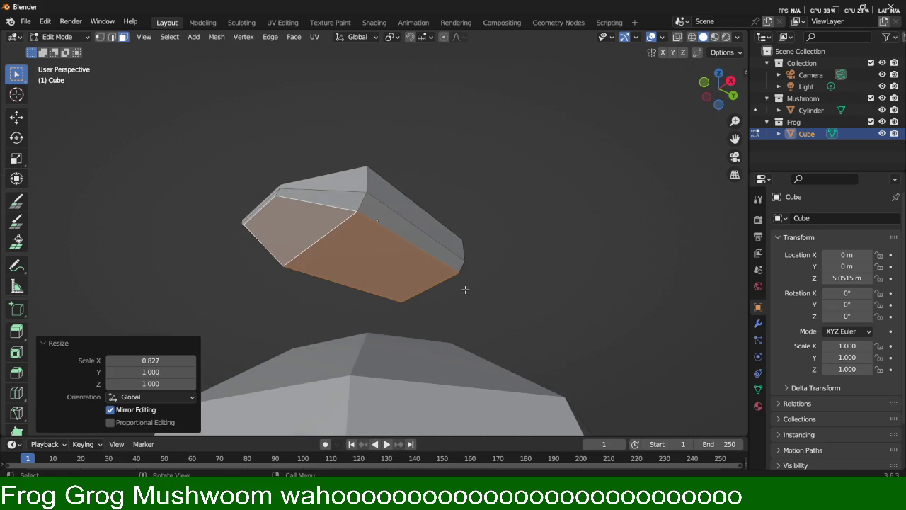
Step: Narrow the bottom face along Y to about 0.893
key("s")
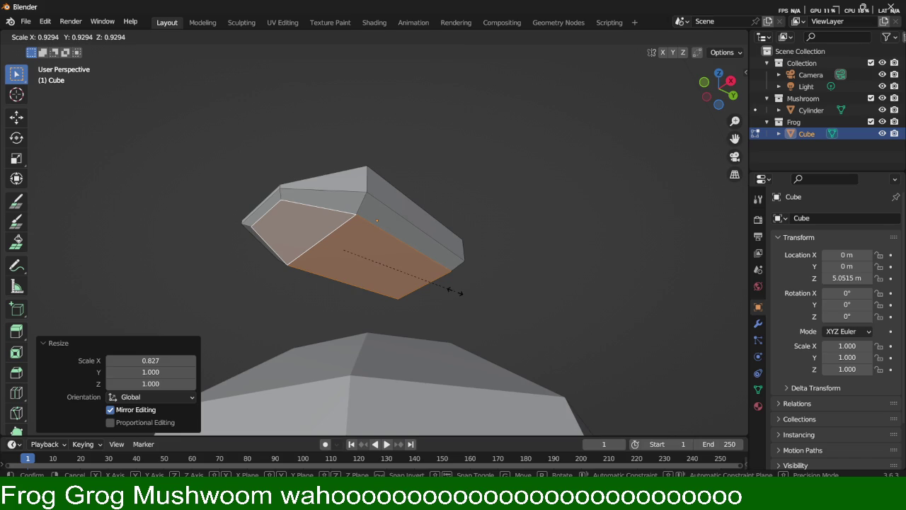
key("y")
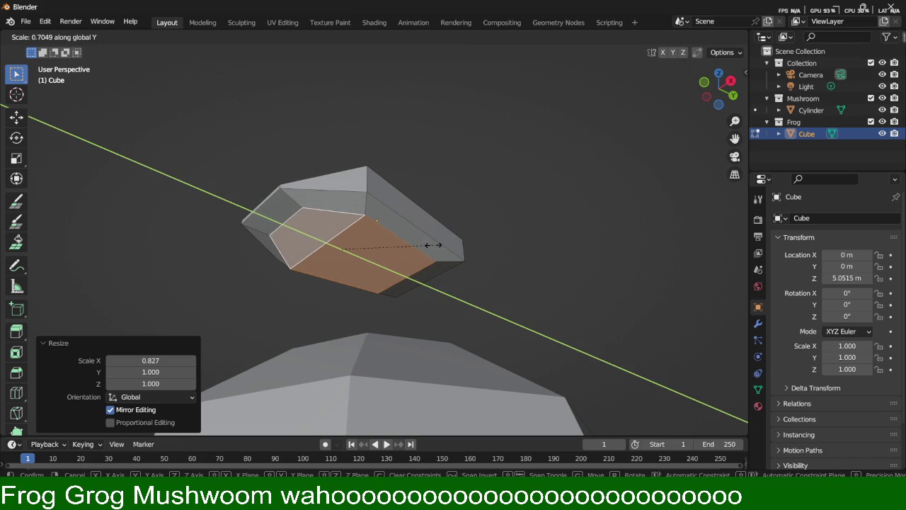
left_click(453, 246)
middle_click_drag(484, 222, 432, 262)
mouse_move(414, 304)
middle_mouse_down()
mouse_move(461, 308)
mouse_move(429, 315)
mouse_move(360, 274)
middle_mouse_up()
left_click(441, 309)
left_click(361, 274)
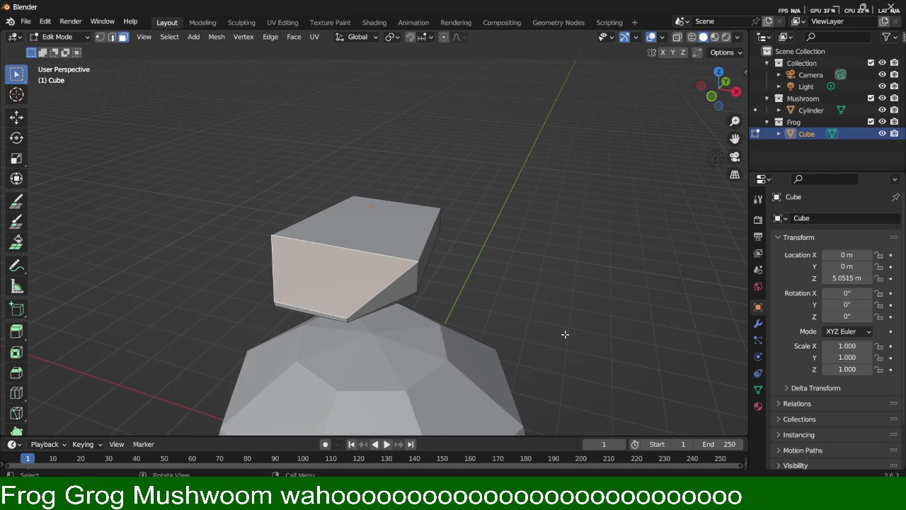
Step: Inset the body's front face by about 0.133 m and select the border's top strip
key("i")
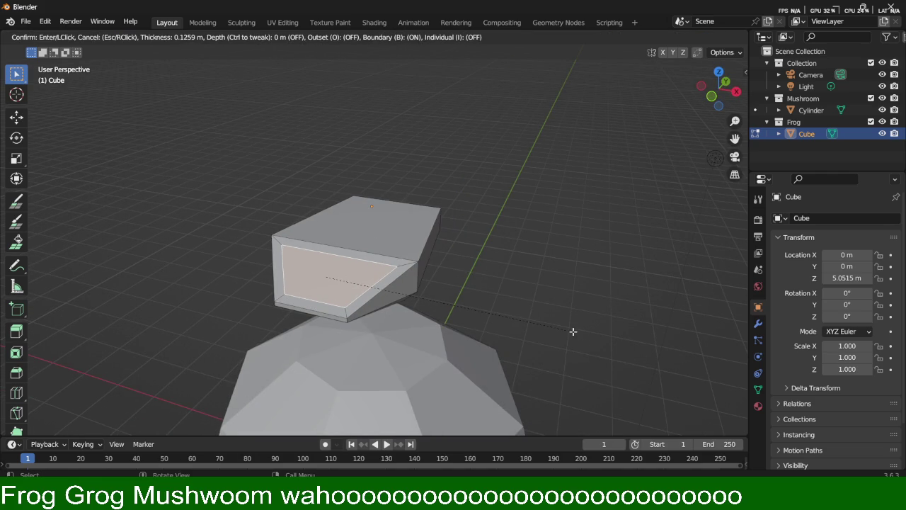
key("Escape")
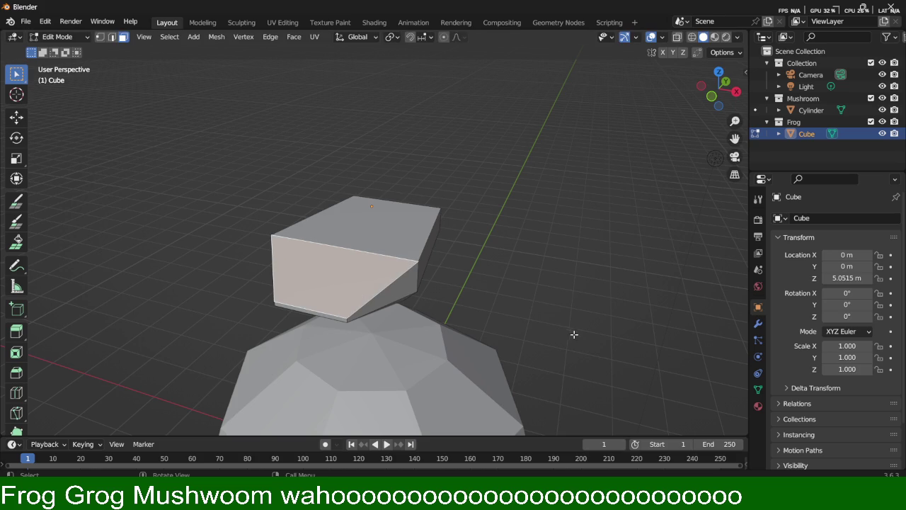
key("i")
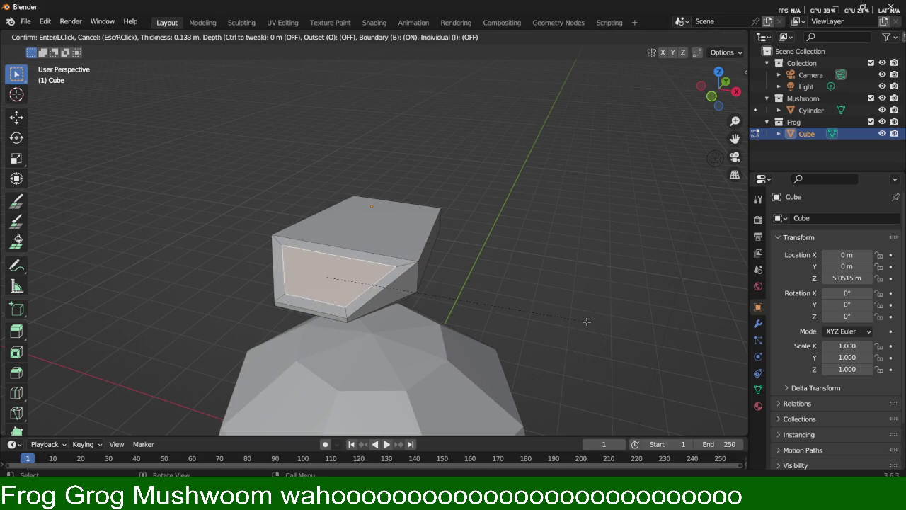
left_click(588, 321)
left_click(375, 253)
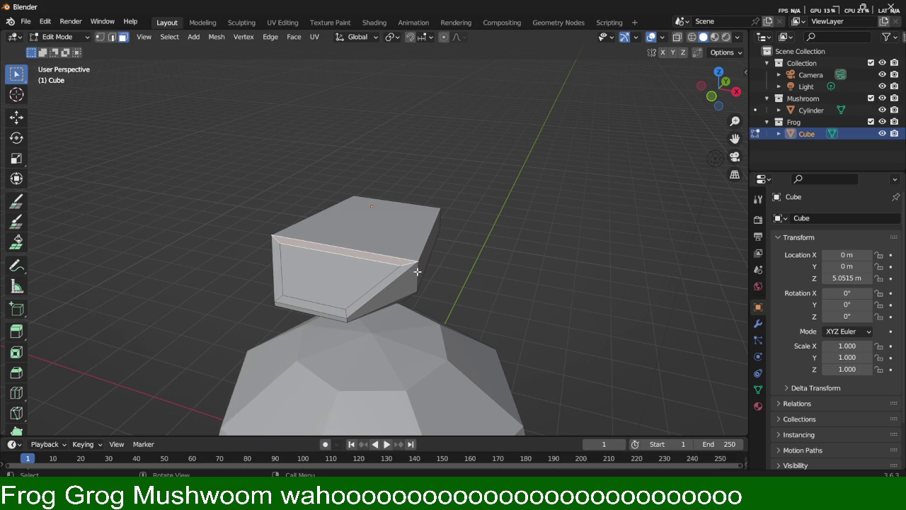
scroll(457, 290, "up", 4)
middle_click_drag(418, 249, 481, 284)
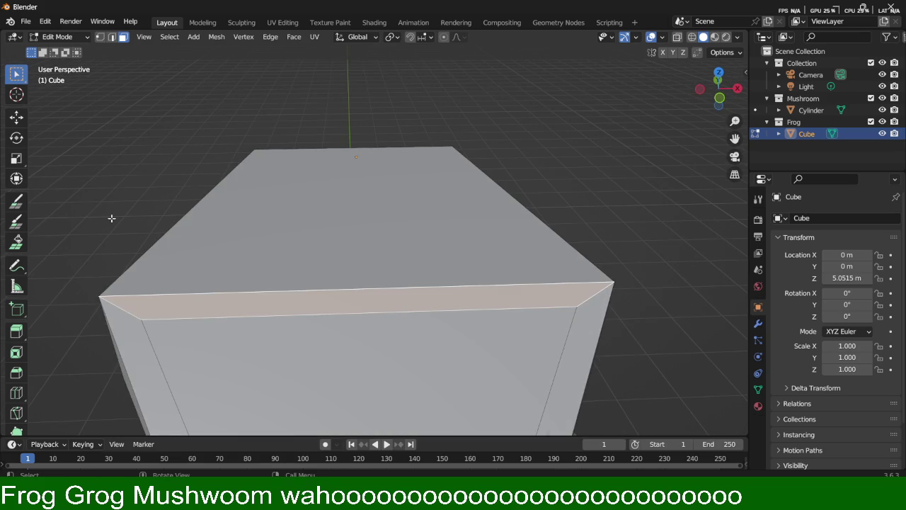
Step: Begin a Knife cut across the front strip, placing points along its upper edge
scroll(19, 368, "down", 2)
left_click(17, 376)
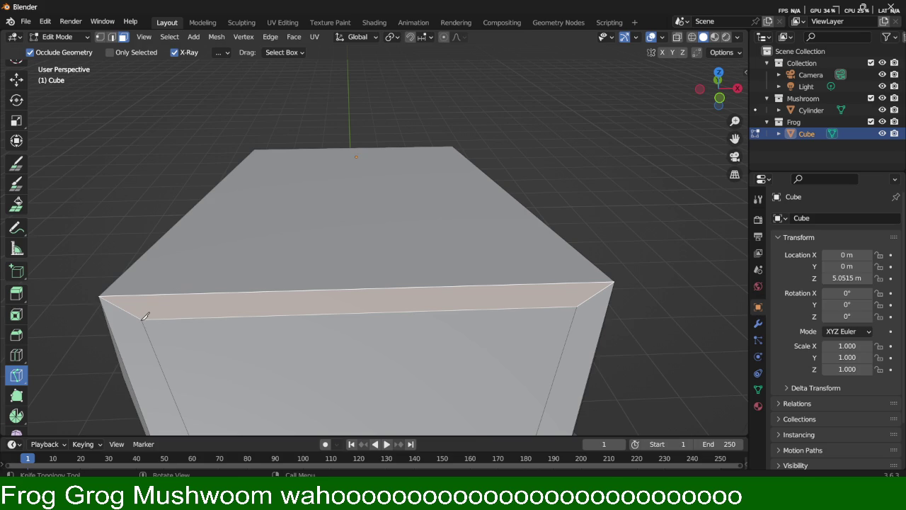
left_click(144, 295)
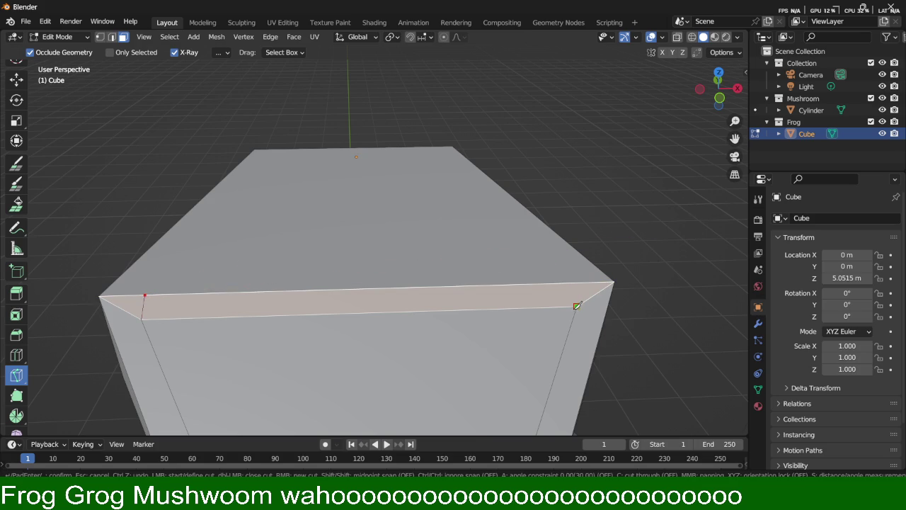
left_click(571, 282)
scroll(37, 127, "up", 3)
scroll(16, 212, "down", 3)
scroll(136, 168, "down", 2)
scroll(17, 191, "up", 2)
scroll(21, 197, "up", 2)
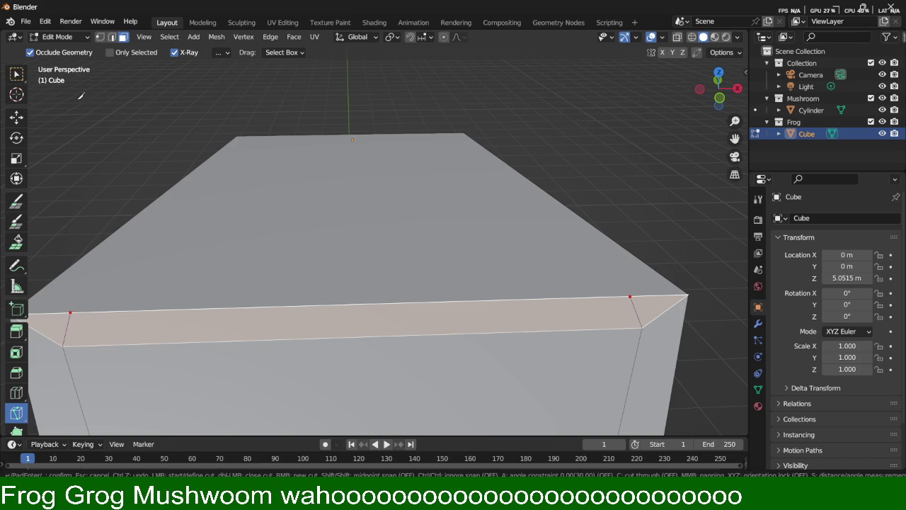
scroll(360, 219, "down", 1)
scroll(234, 243, "up", 1)
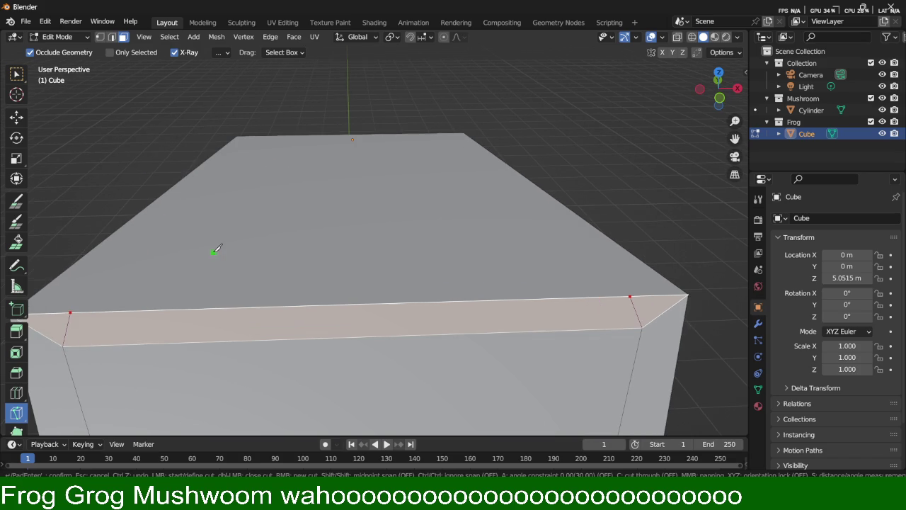
Step: Place more knife points between the strip's corners, then undo and cancel the cut
left_click(70, 312)
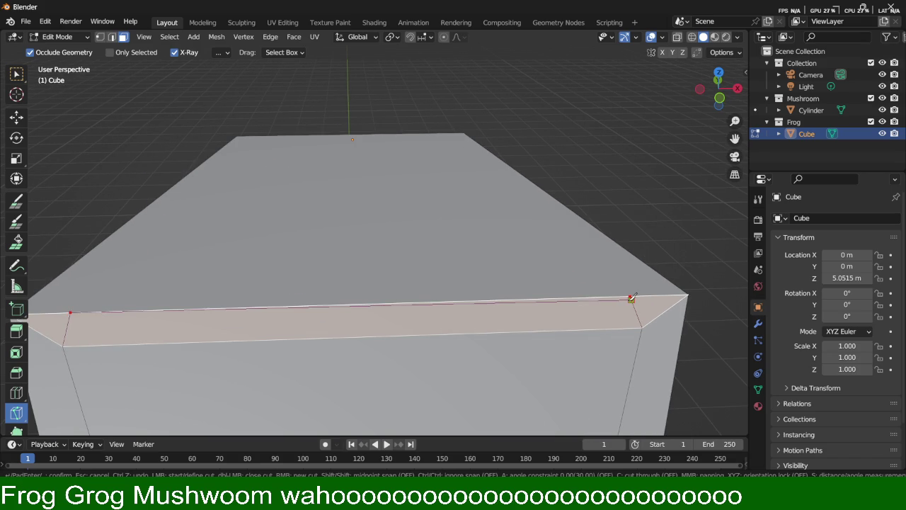
left_click(630, 296)
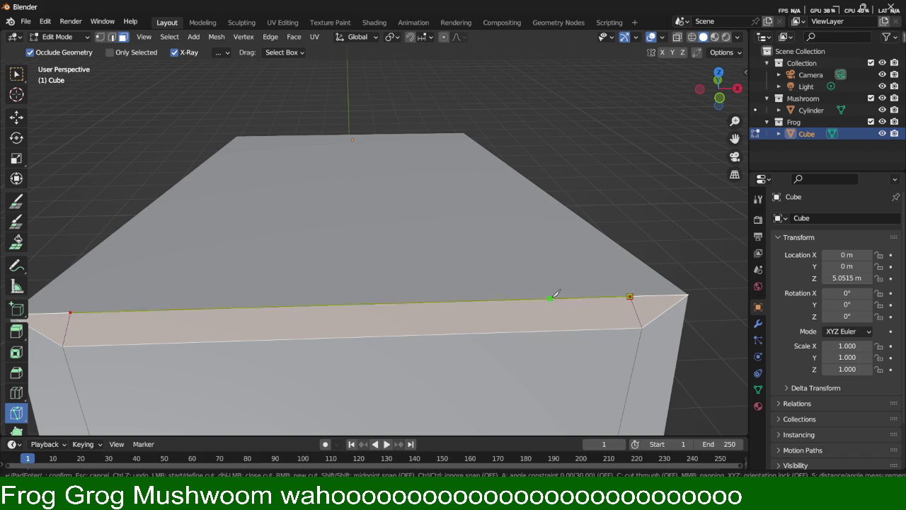
left_click(630, 296)
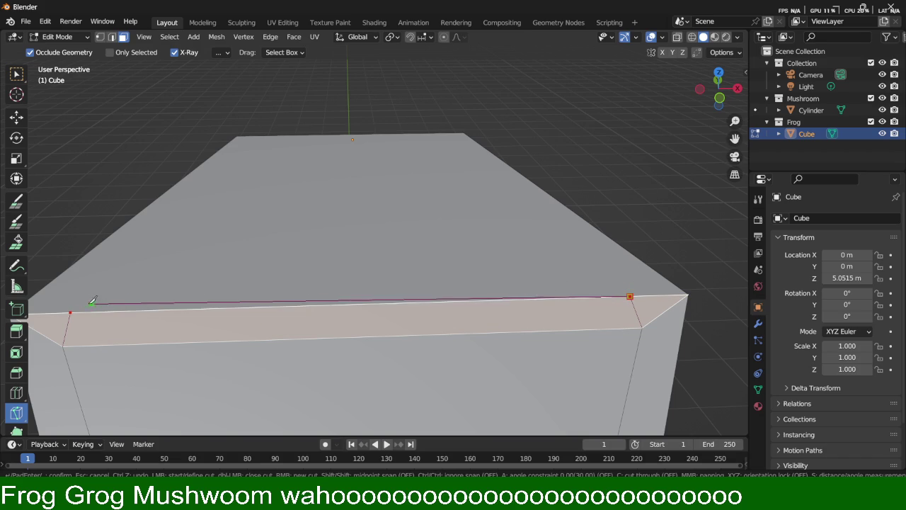
left_click(70, 312)
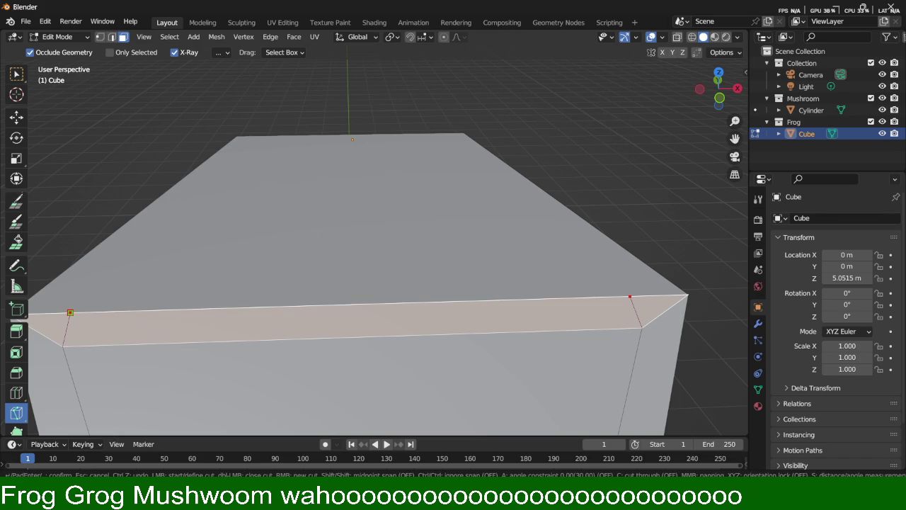
scroll(24, 283, "down", 2)
scroll(25, 283, "down", 2)
scroll(24, 287, "down", 1)
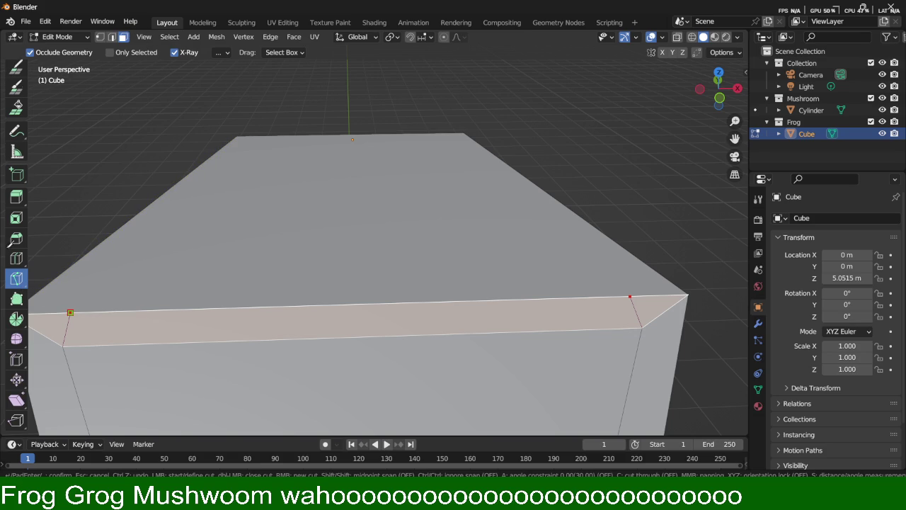
left_click(35, 257)
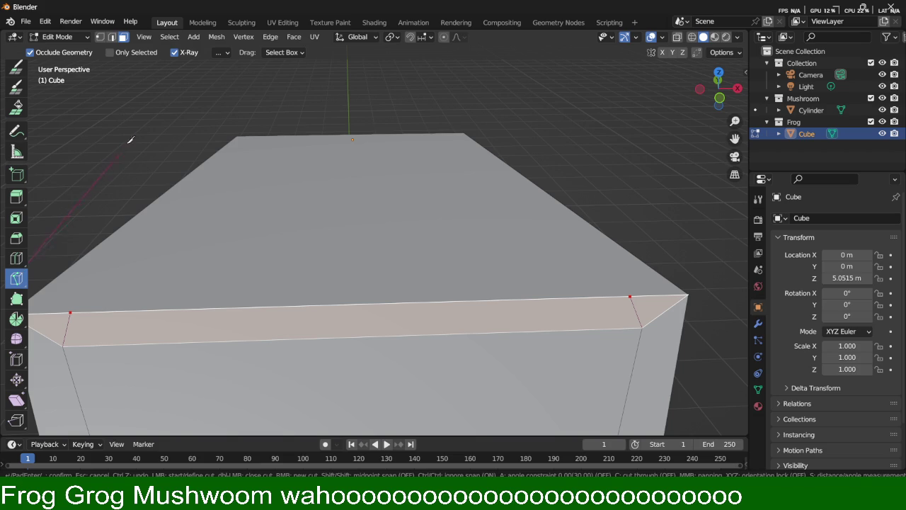
middle_click_drag(636, 125, 596, 257)
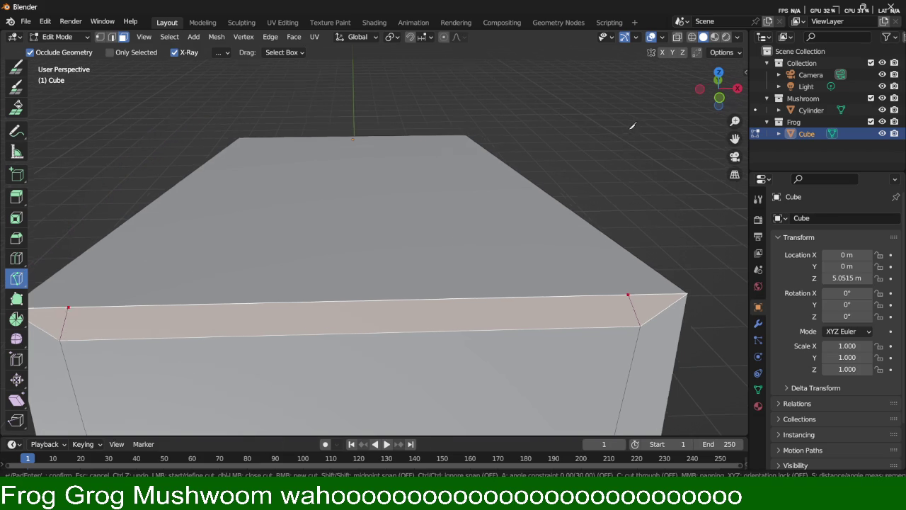
key("ctrl+z")
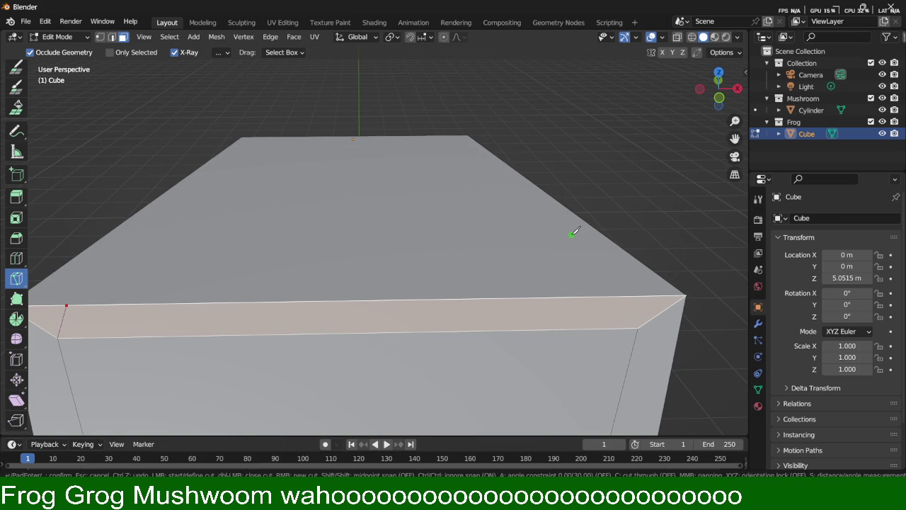
key("Escape")
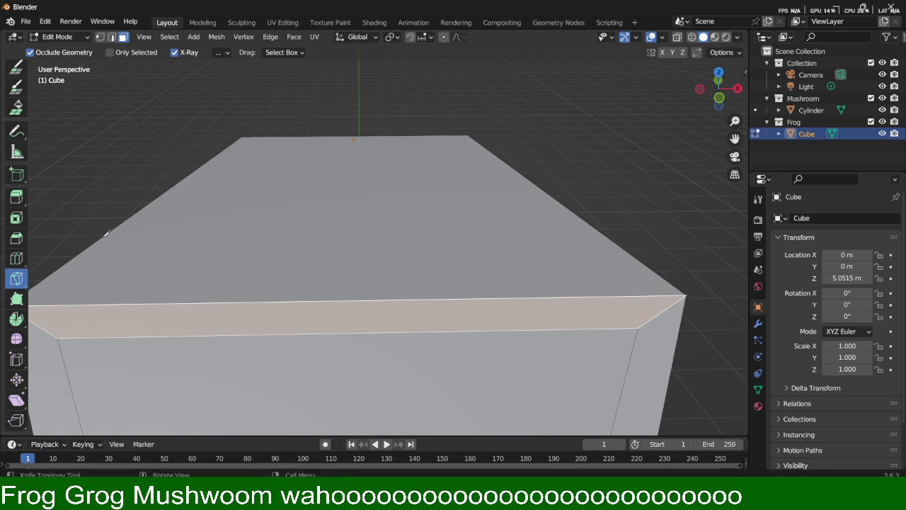
left_click(16, 67)
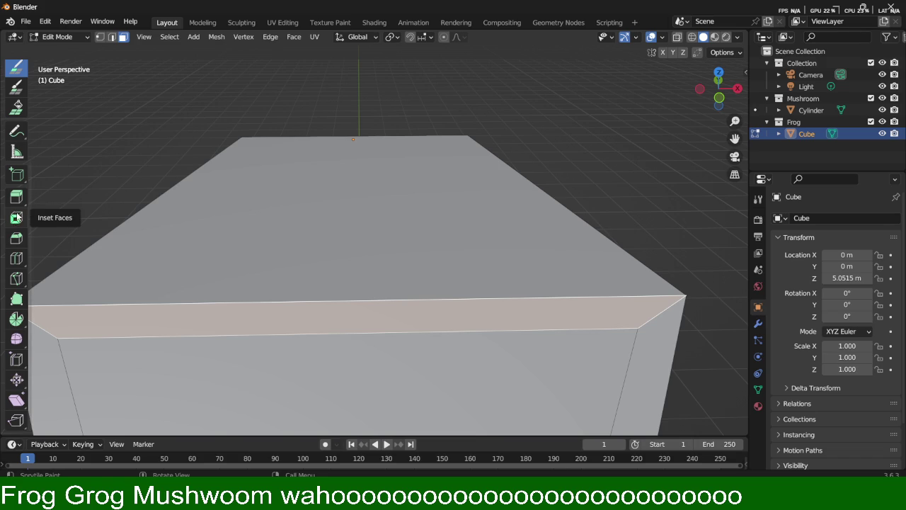
Step: Inset the selected front strip face by about 0.02473 m
left_click(17, 219)
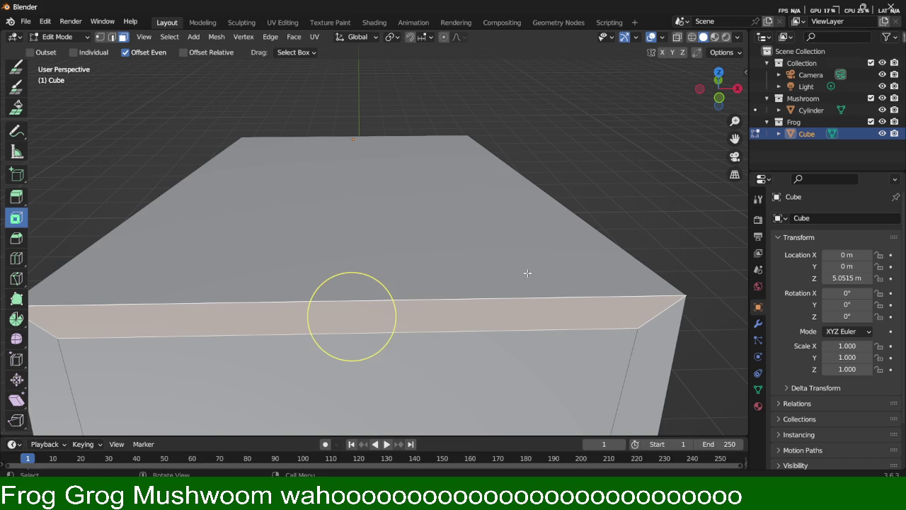
scroll(17, 177, "up", 3)
scroll(17, 141, "up", 2)
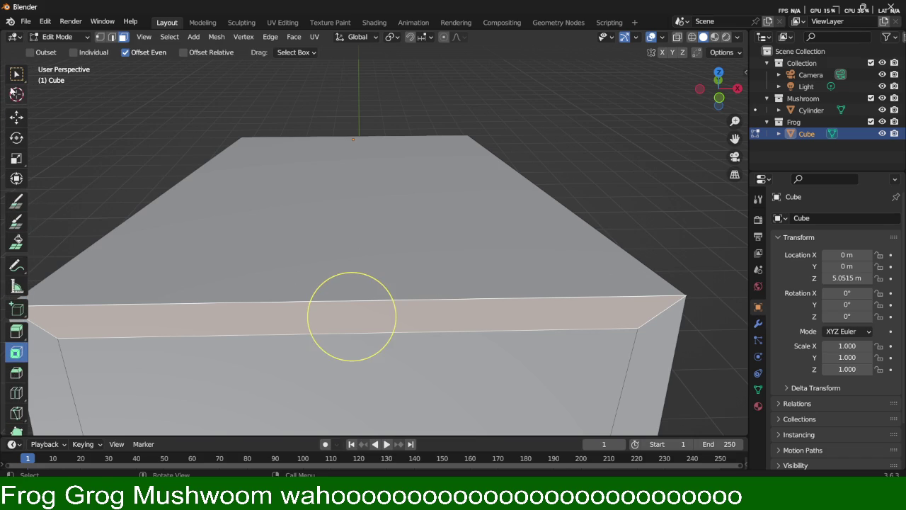
left_click(16, 78)
key("i")
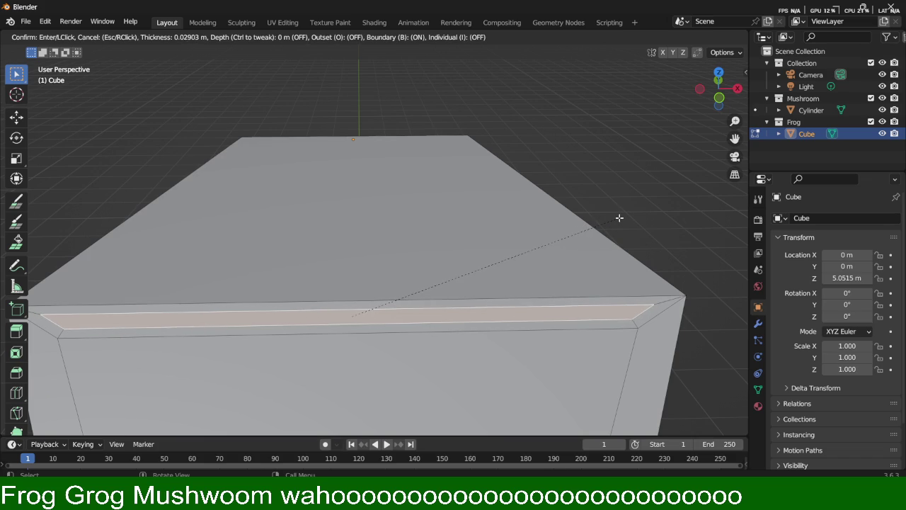
left_click(620, 218)
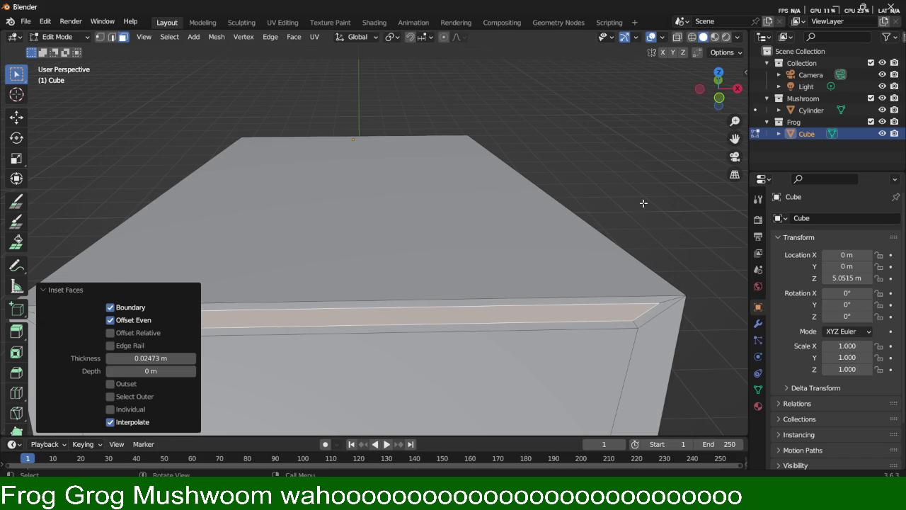
Step: Orbit to inspect the inset strip and select a vertex at its end
scroll(641, 203, "down", 1)
scroll(620, 194, "down", 1)
mouse_move(491, 192)
middle_mouse_down("shift")
mouse_move(568, 172)
mouse_move(485, 182)
middle_mouse_up("shift")
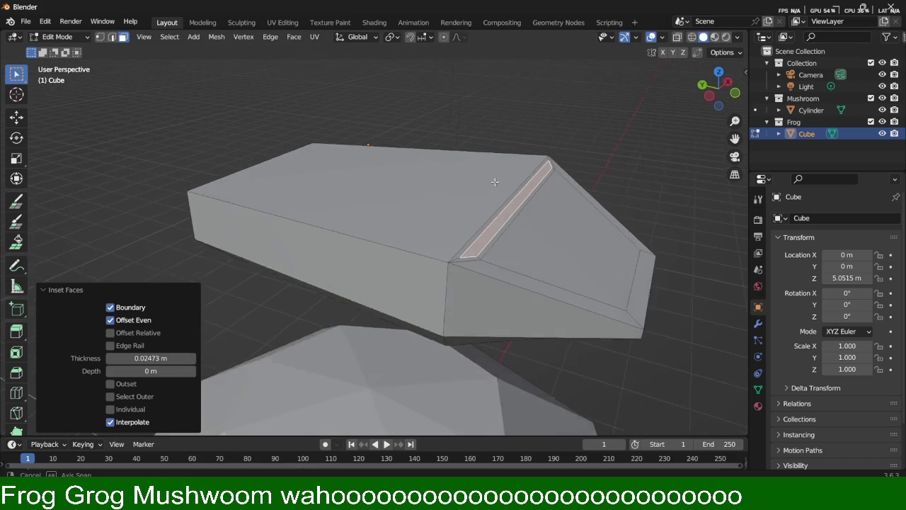
scroll(566, 164, "up", 2)
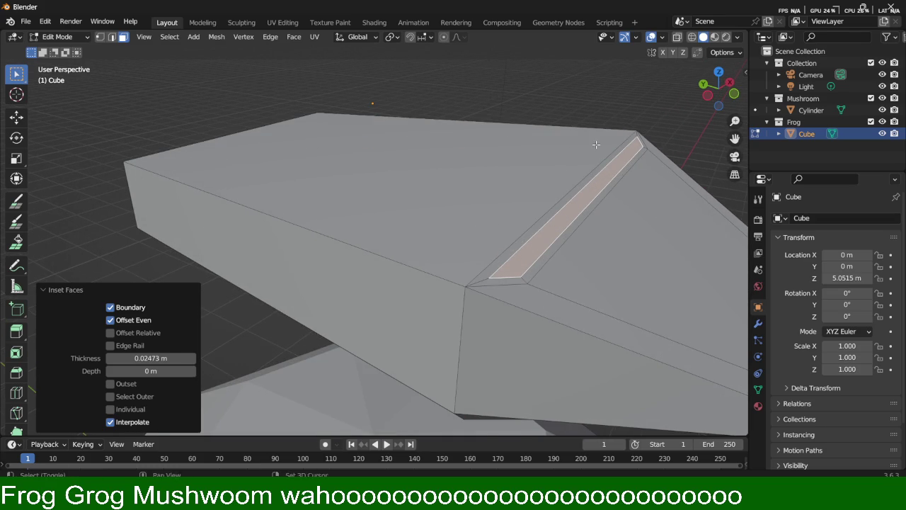
middle_click_drag(596, 145, 482, 221)
scroll(576, 162, "up", 1)
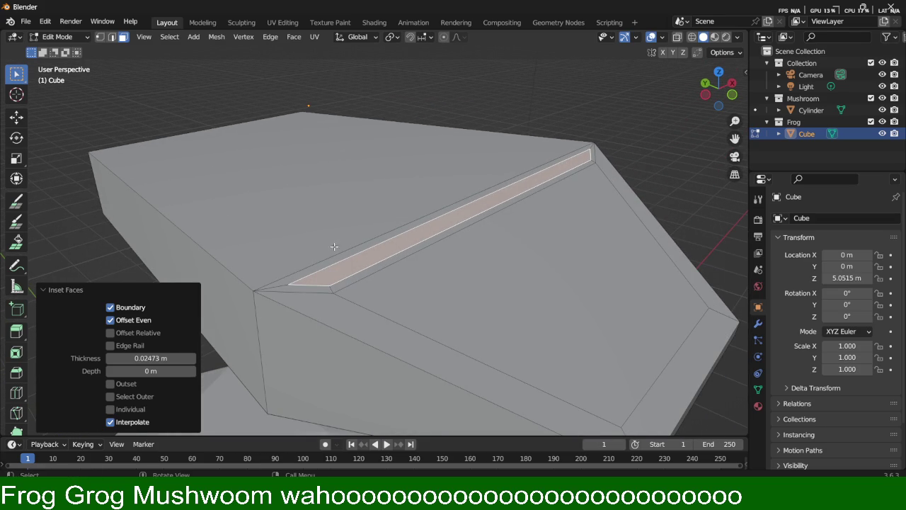
key("1")
left_click(288, 284)
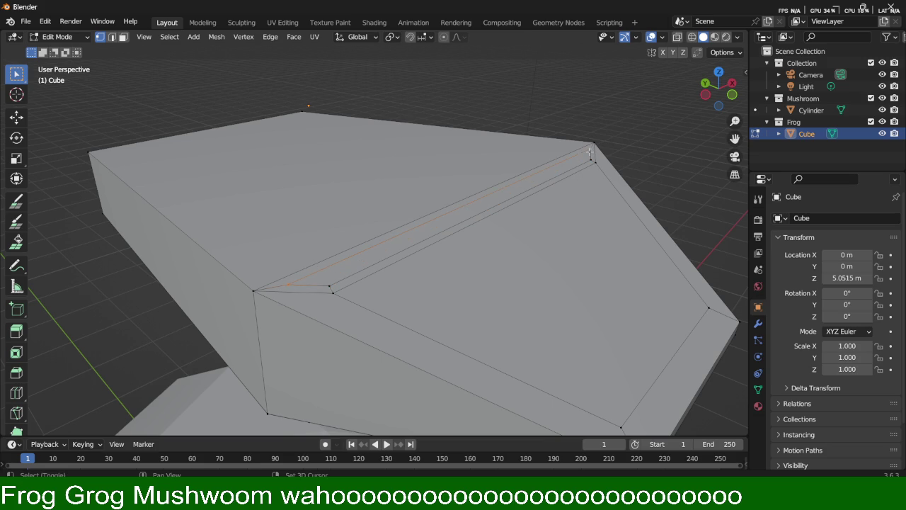
Step: Narrow the selected strip vertices along X to 0.818
key("s")
key("x")
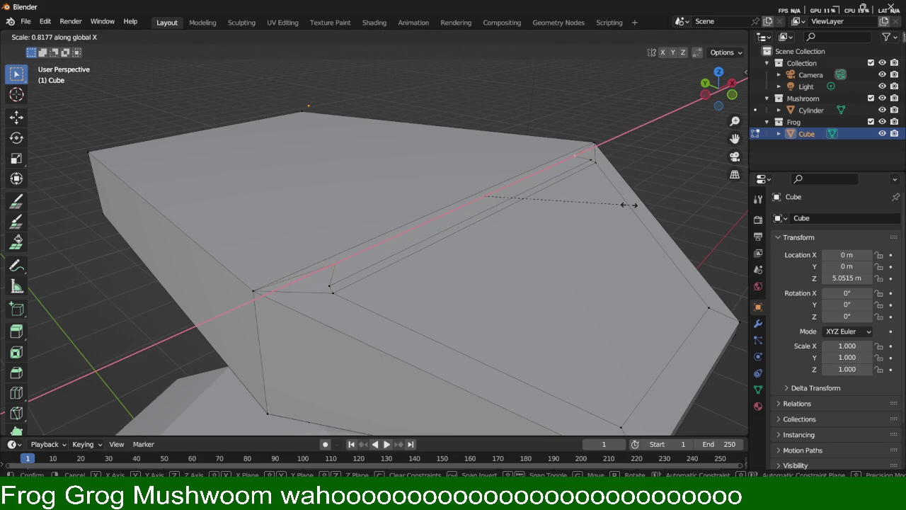
left_click(629, 204)
middle_click_drag(608, 206, 536, 197)
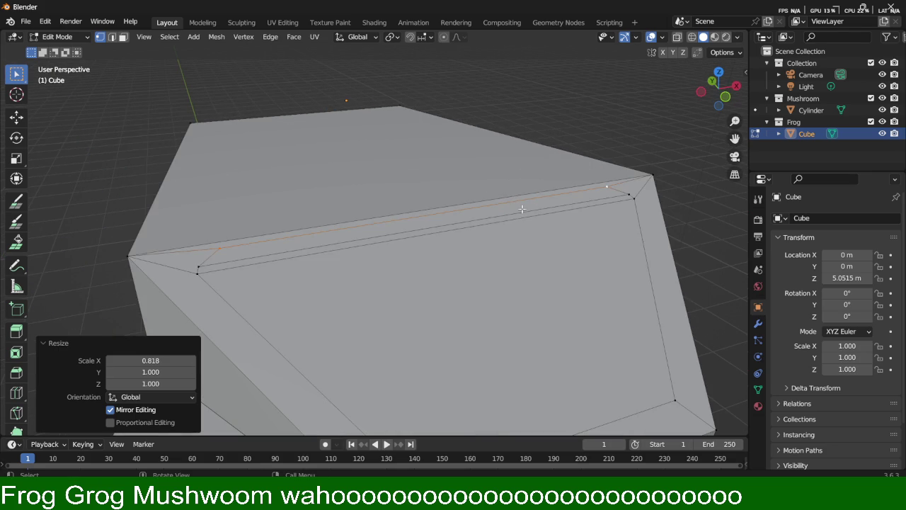
Step: Extrude the thin strip face straight up by 0.29197 m
key("3")
left_click(421, 225)
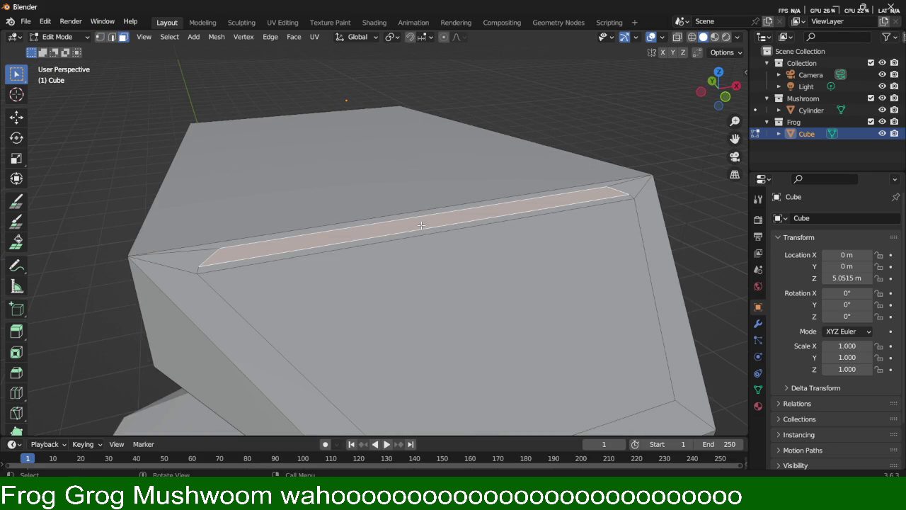
key("e")
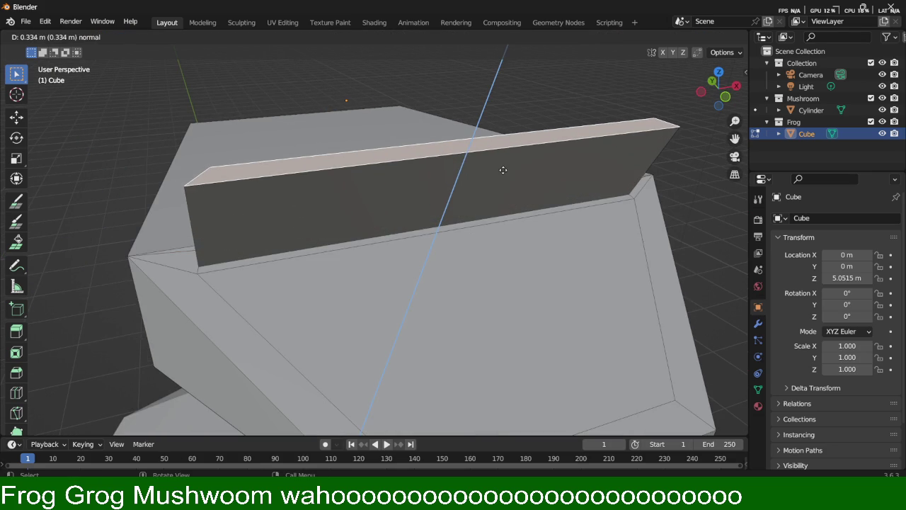
key("z")
key("z")
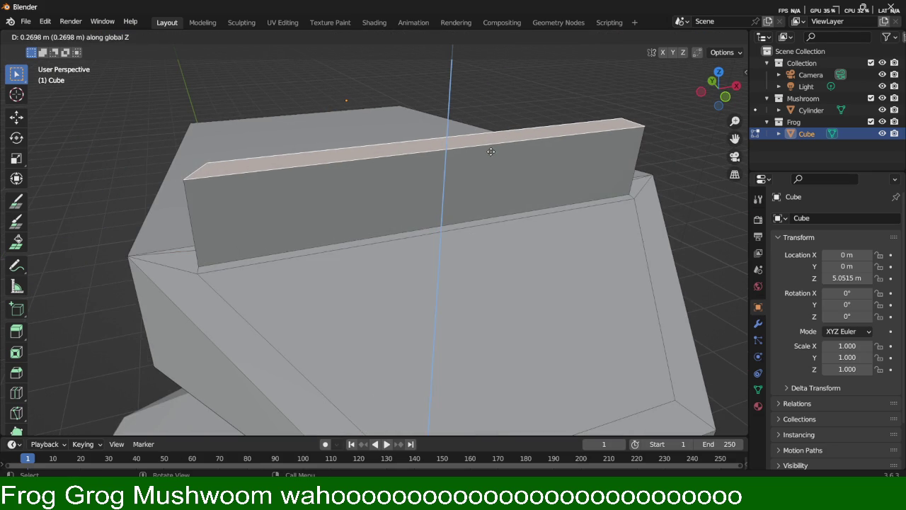
left_click(487, 145)
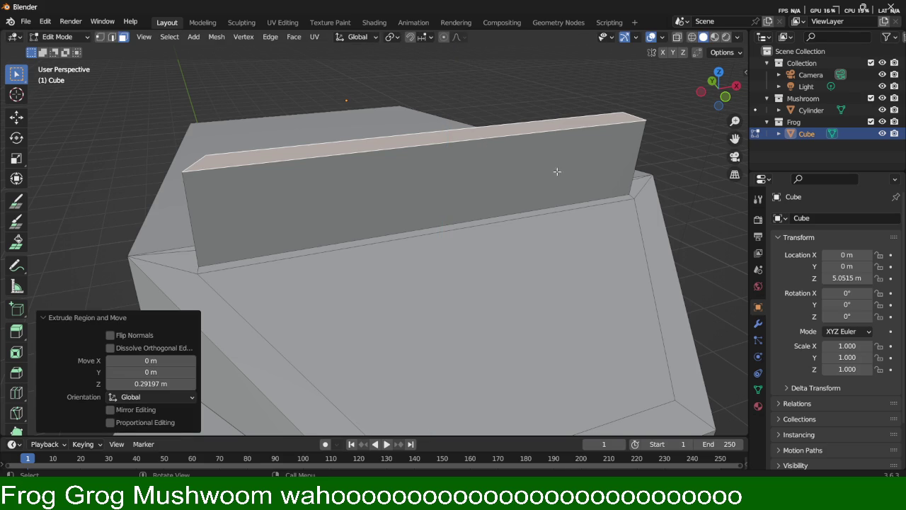
Step: Narrow the fin's top face along X to 0.659
key("s")
key("x")
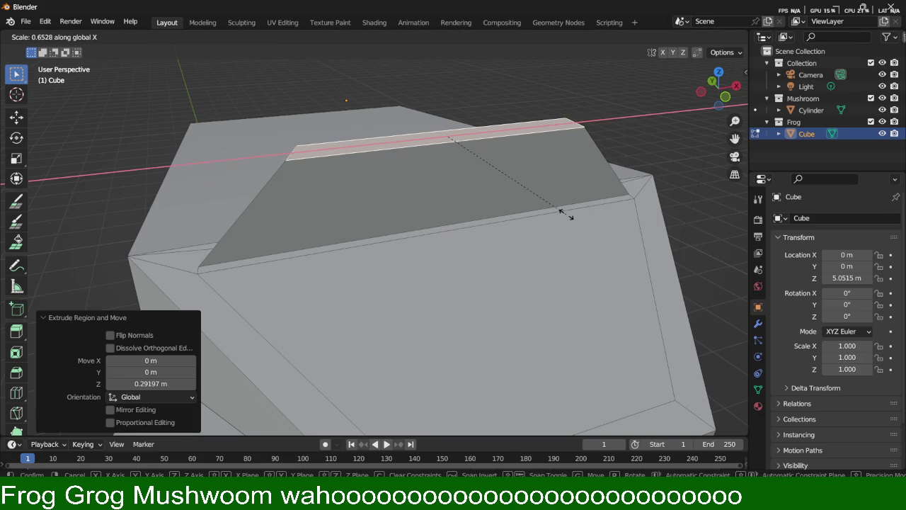
left_click(568, 214)
middle_click_drag(569, 214, 431, 162)
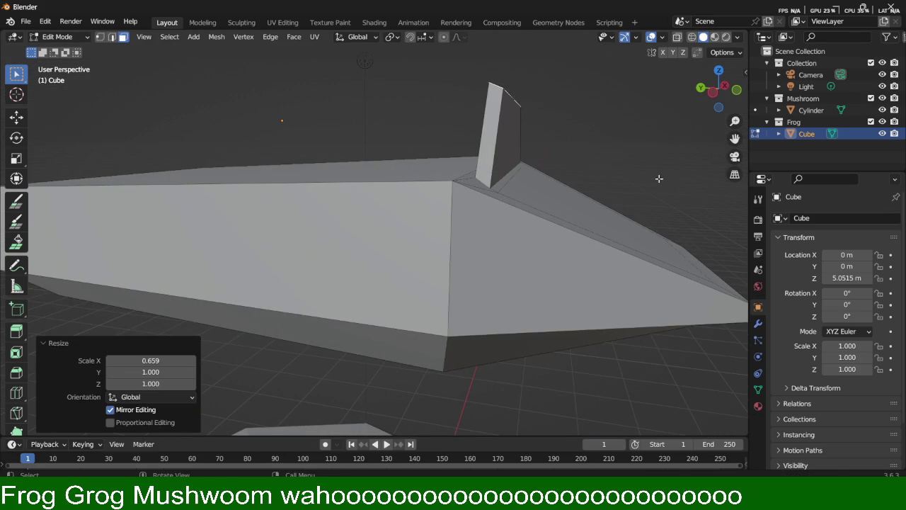
Step: Taper the fin's top face along Y to 0.362
key("s")
key("x")
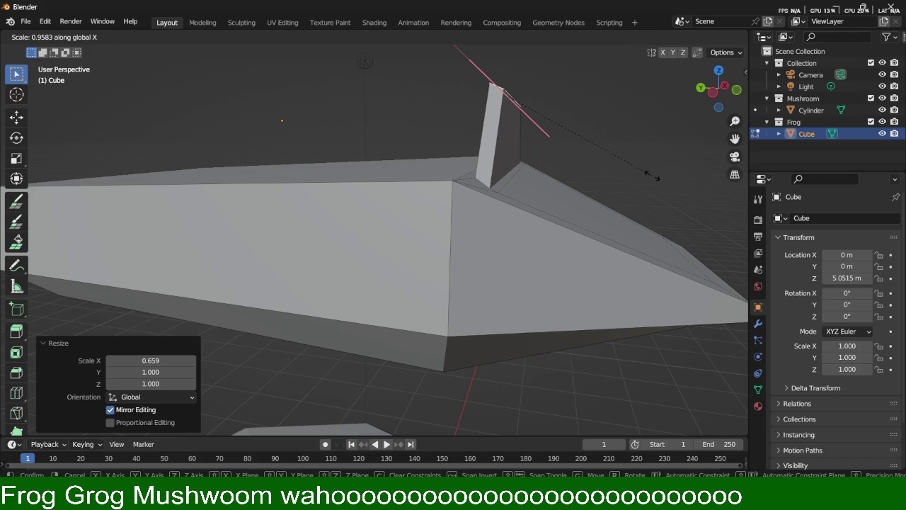
key("z")
key("y")
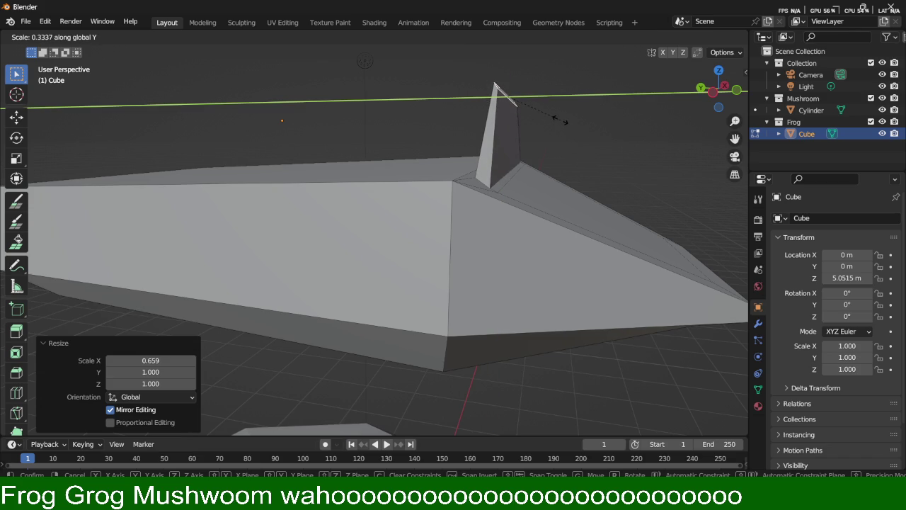
left_click(559, 120)
mouse_move(566, 119)
middle_mouse_down()
mouse_move(499, 122)
mouse_move(460, 146)
middle_mouse_up()
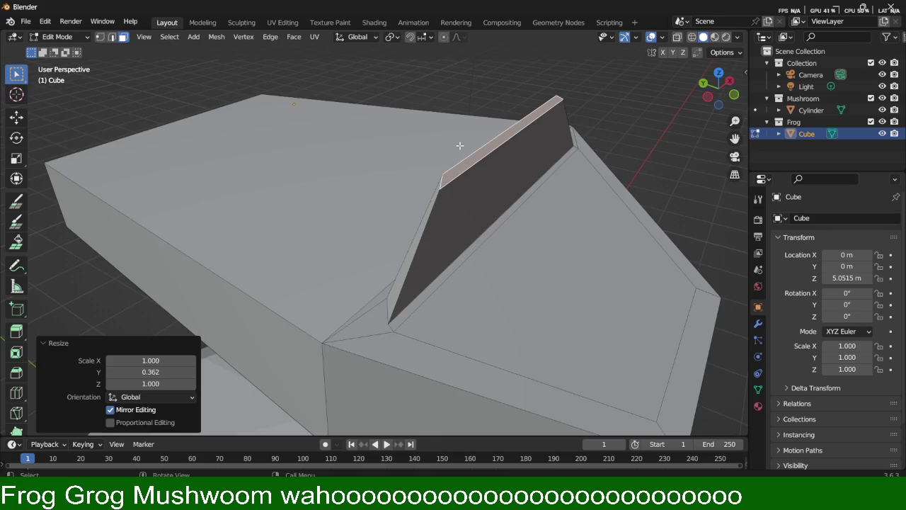
scroll(460, 146, "up", 5)
scroll(469, 142, "down", 2)
scroll(449, 130, "up", 3)
middle_click_drag(486, 138, 453, 139)
Step: Merge the two corner vertices of the fin at their centre
key("1")
left_click(528, 177)
left_click(530, 209)
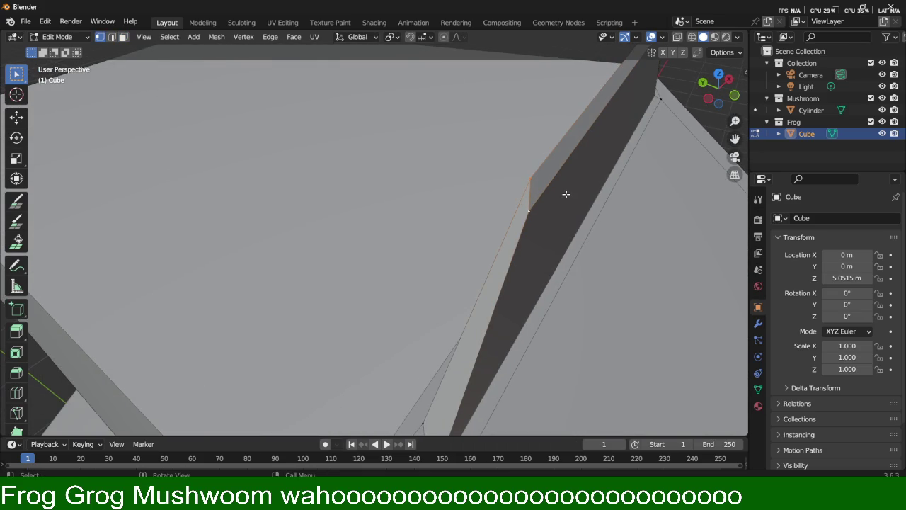
key("m")
left_click(546, 202)
mouse_move(543, 196)
middle_mouse_down()
mouse_move(570, 135)
mouse_move(485, 163)
mouse_move(499, 184)
middle_mouse_up()
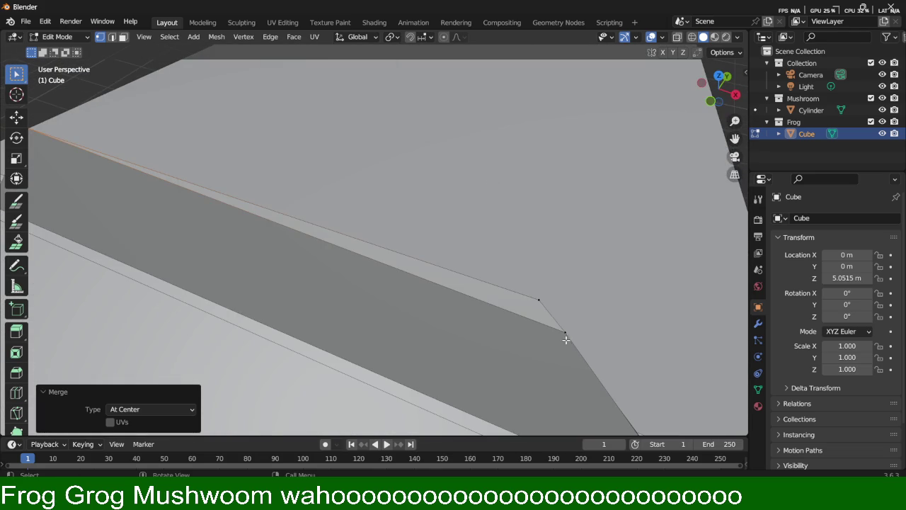
Step: Merge another pair of fin-edge vertices at their centre, pinching the fin to a point
left_click(564, 335)
left_click(542, 299, "shift")
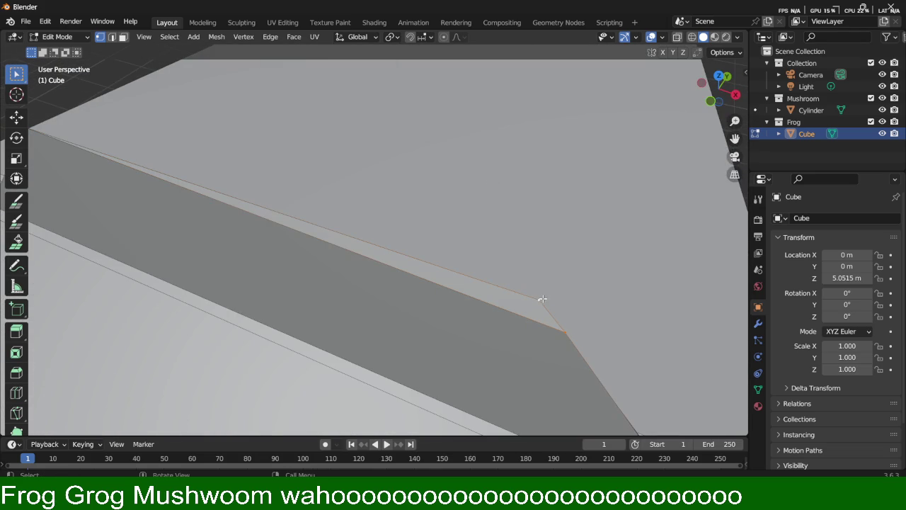
key("m")
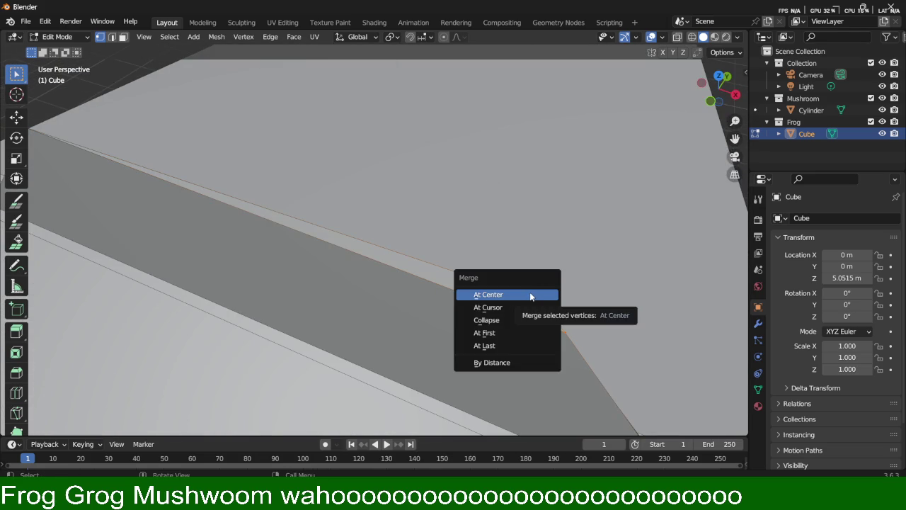
left_click(530, 292)
scroll(529, 292, "down", 5)
mouse_move(530, 292)
middle_mouse_down()
mouse_move(438, 172)
mouse_move(472, 179)
mouse_move(489, 219)
mouse_move(477, 185)
middle_mouse_up()
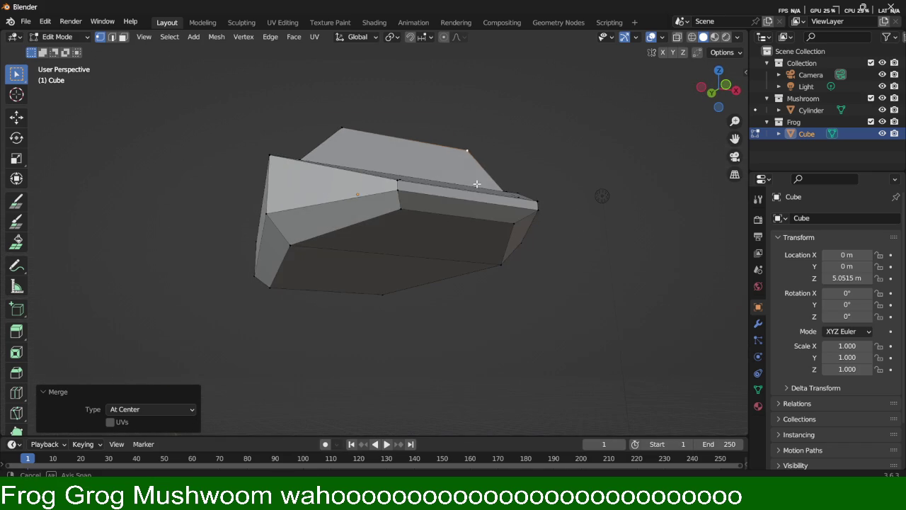
mouse_move(410, 208)
middle_mouse_down()
mouse_move(378, 232)
mouse_move(388, 243)
mouse_move(426, 241)
middle_mouse_up()
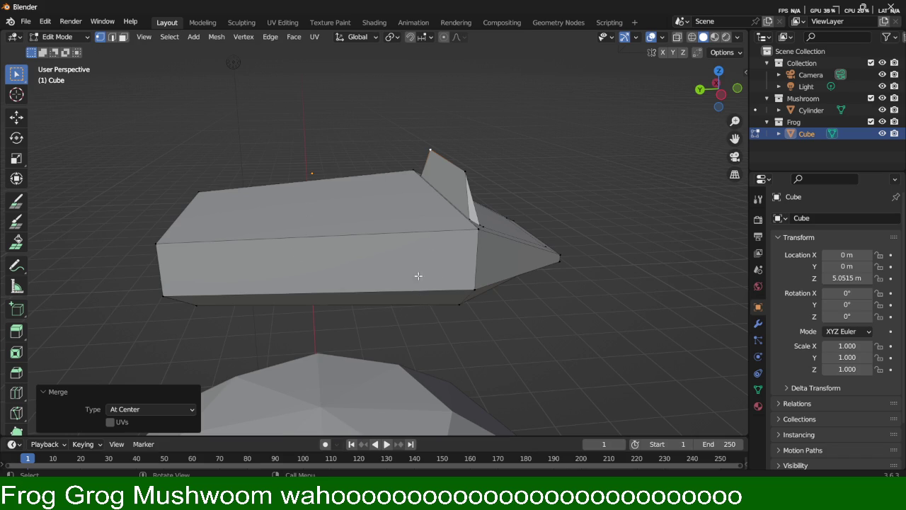
key("i")
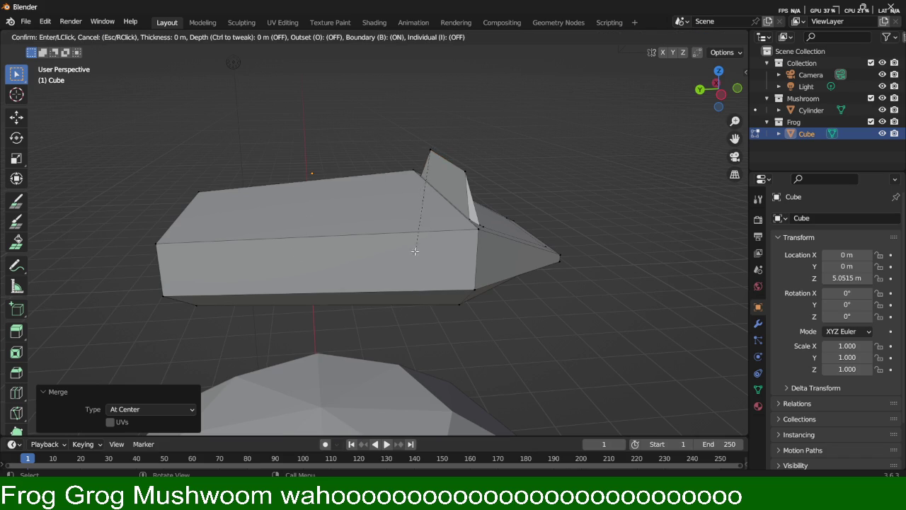
key("Escape")
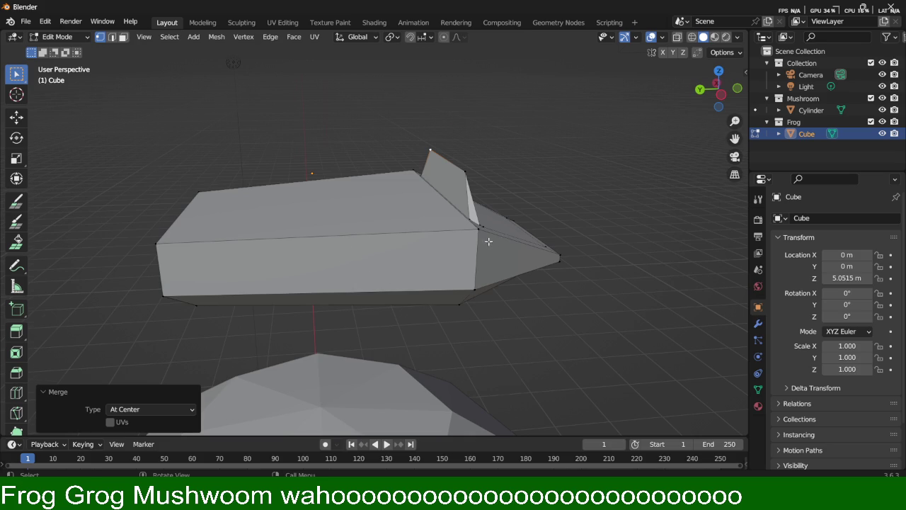
middle_click_drag(501, 241, 245, 237)
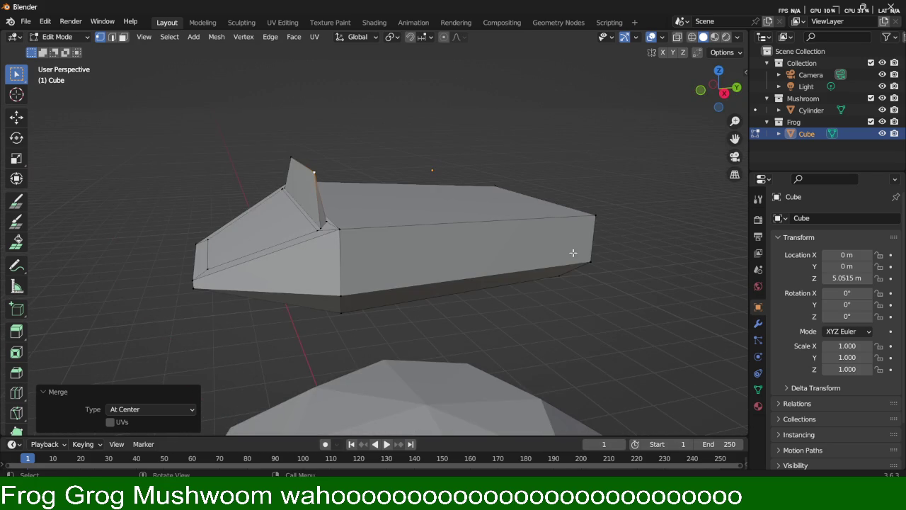
middle_click_drag(543, 257, 537, 234)
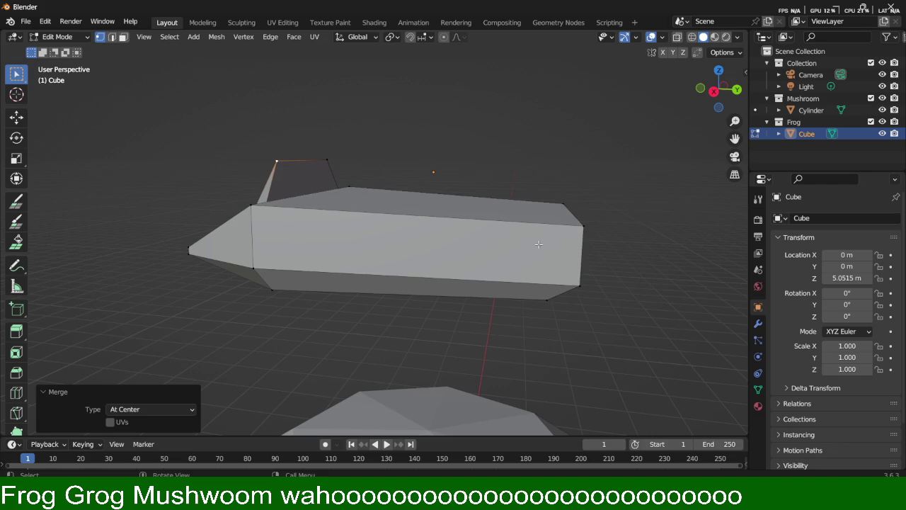
key("ctrl+r")
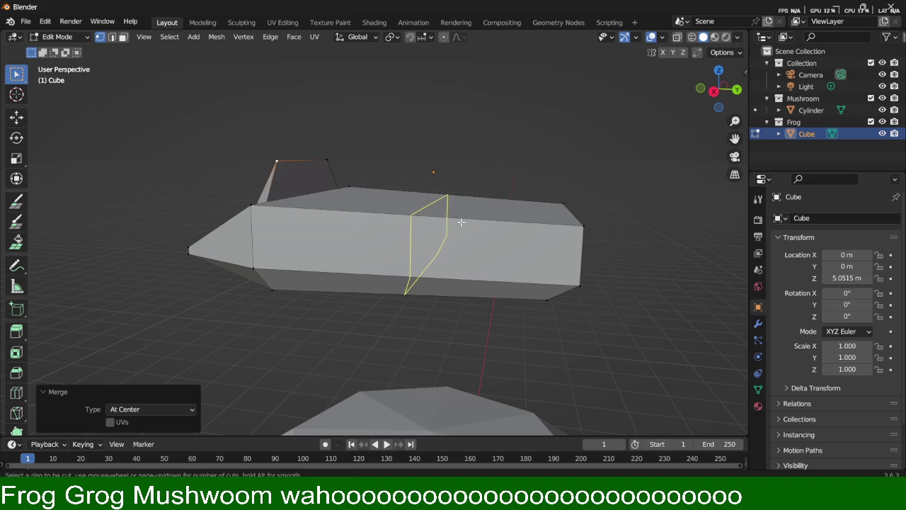
Step: Add a pair of edge loops to the body, slid toward one end
scroll(473, 226, "up", 1)
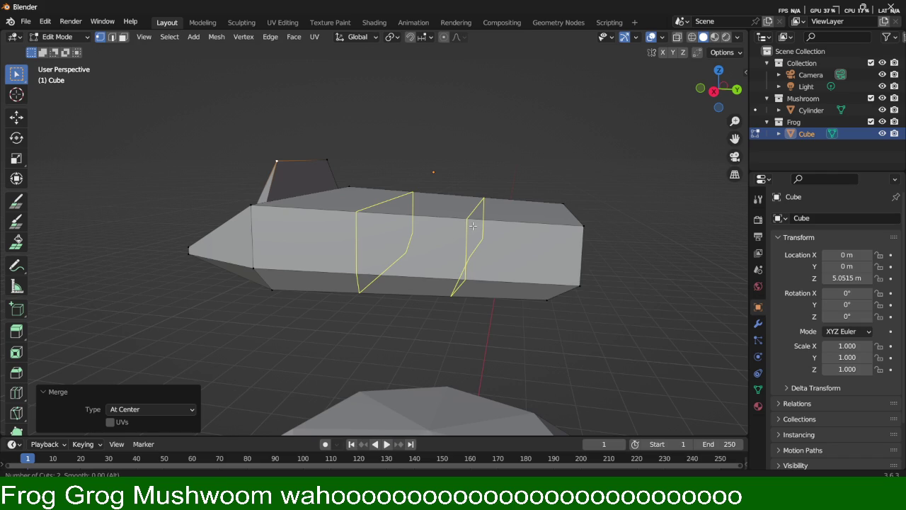
left_click(473, 225)
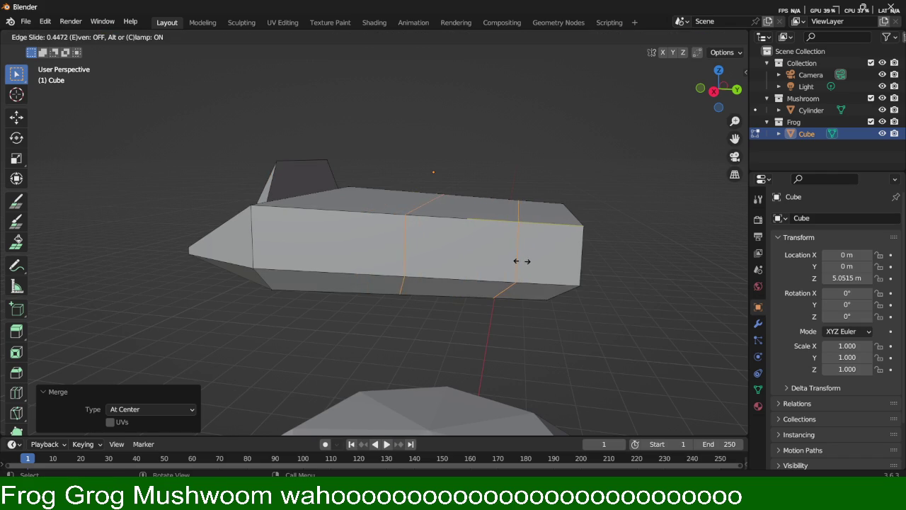
left_click(564, 271)
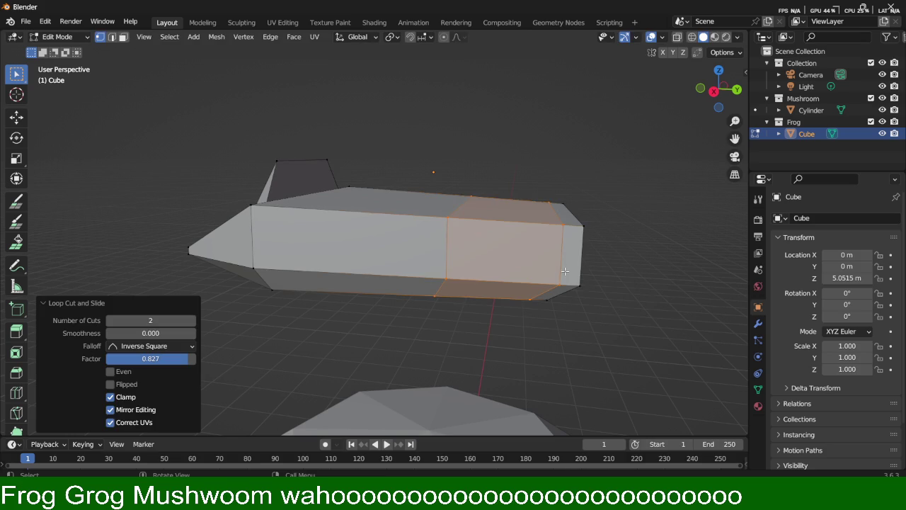
left_click(523, 261)
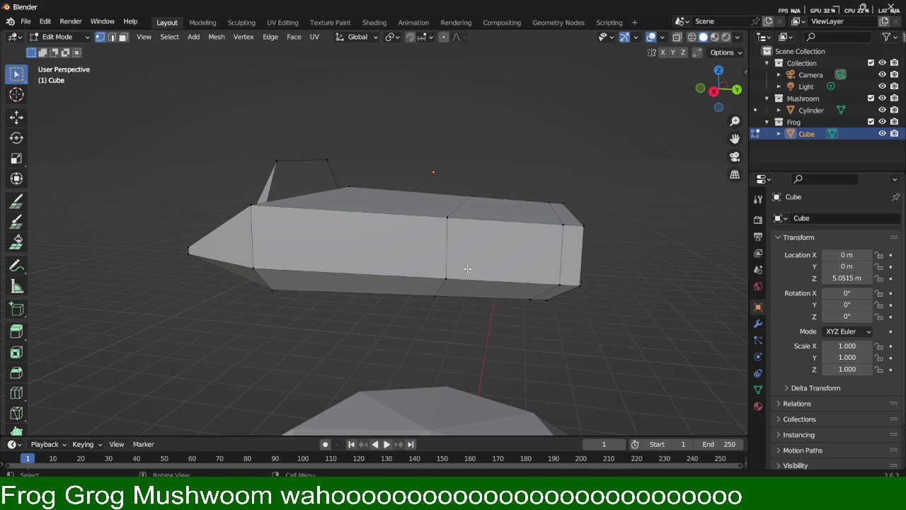
Step: Add a second pair of edge loops near the pointed end, with slide factor -0.546
key("ctrl+r")
scroll(364, 218, "up", 1)
left_click(357, 226)
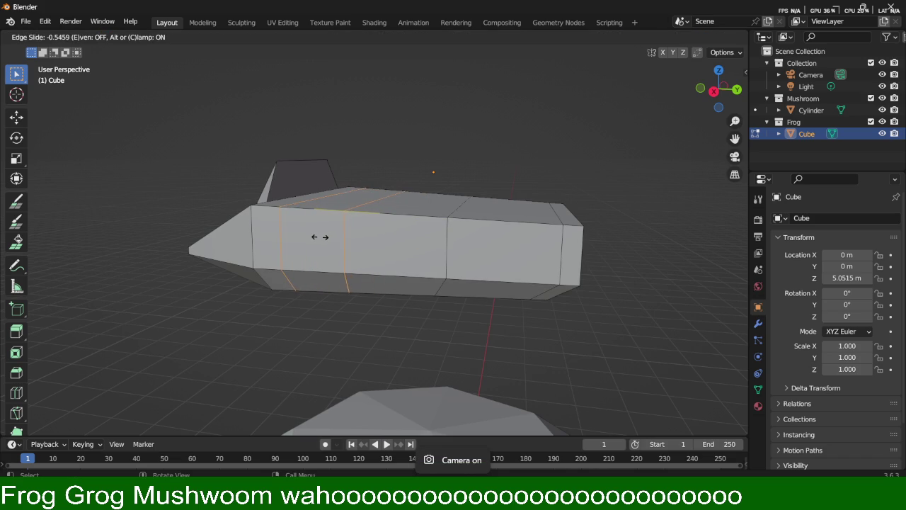
left_click(317, 236)
right_click(511, 167)
key("Escape")
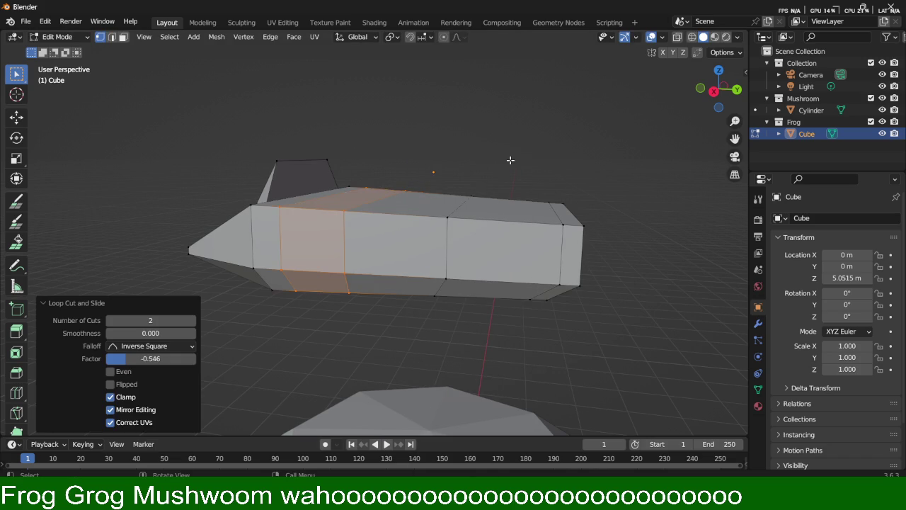
left_click(510, 160)
mouse_move(509, 160)
middle_mouse_down()
mouse_move(584, 190)
mouse_move(337, 274)
mouse_move(279, 271)
middle_mouse_up()
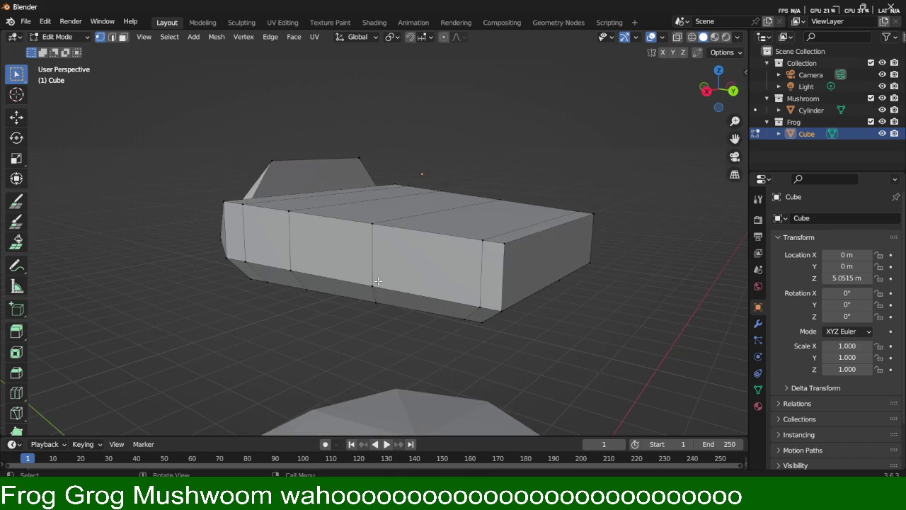
middle_click_drag(279, 271, 479, 243)
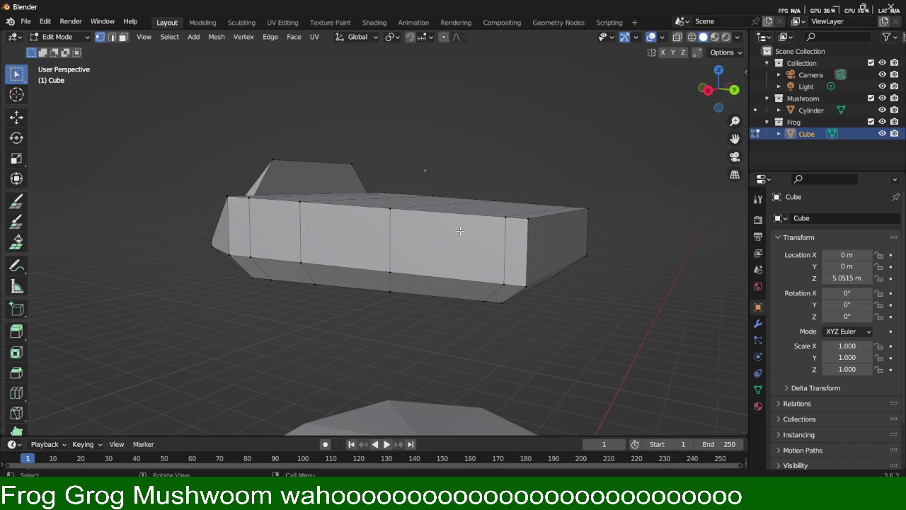
Step: Select a side face of the frog body, try an inset, cancel it, and deselect
key("3")
left_click(433, 253)
mouse_move(433, 252)
middle_mouse_down()
mouse_move(293, 278)
mouse_move(258, 262)
middle_mouse_up()
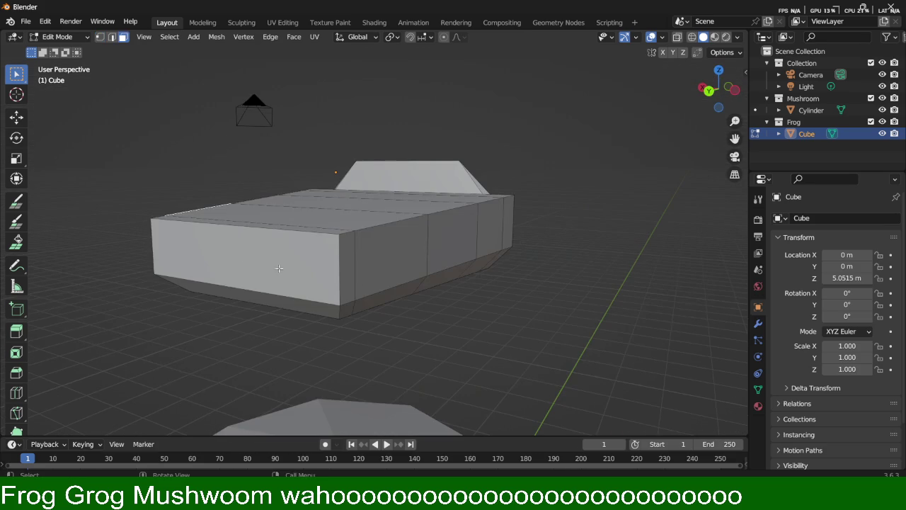
left_click(401, 265)
mouse_move(400, 264)
middle_mouse_down()
mouse_move(233, 253)
mouse_move(263, 269)
mouse_move(374, 269)
mouse_move(463, 223)
middle_mouse_up()
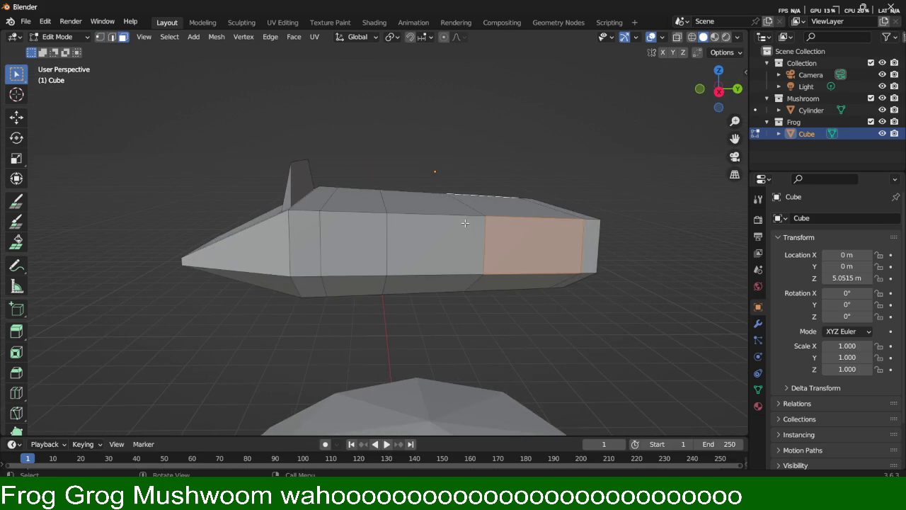
middle_click_drag(528, 231, 376, 227)
mouse_move(464, 231)
middle_mouse_down()
mouse_move(578, 188)
mouse_move(523, 231)
mouse_move(546, 269)
middle_mouse_up()
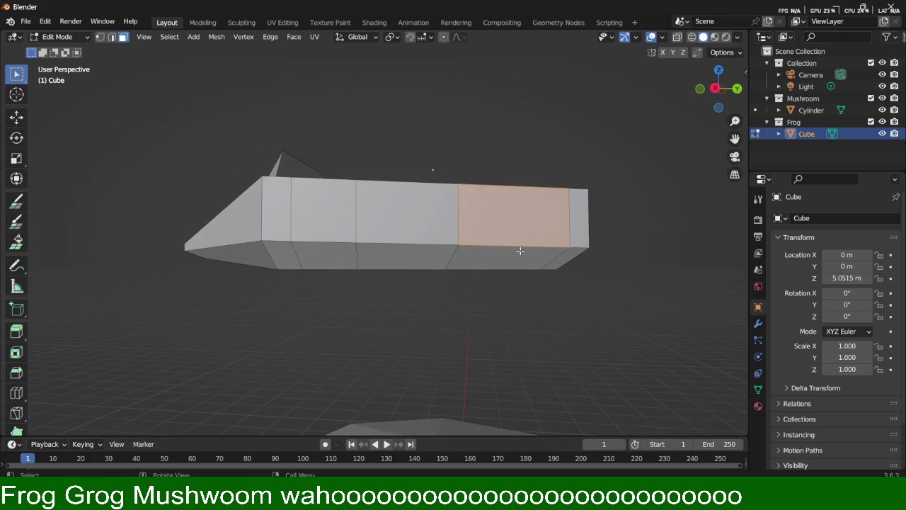
key("i")
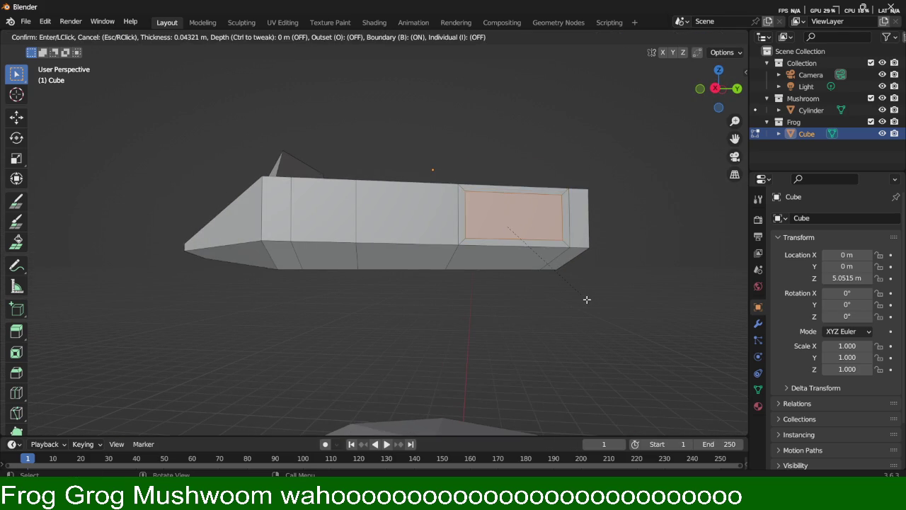
key("Escape")
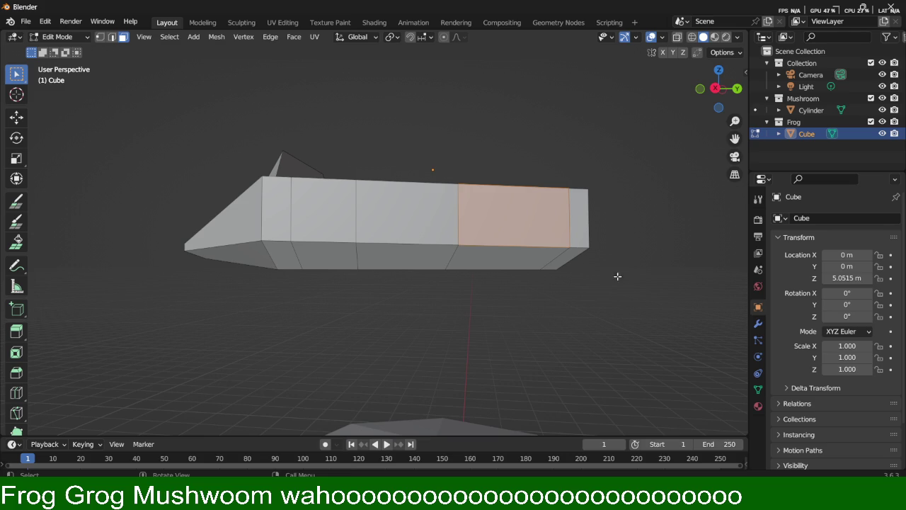
middle_click_drag(637, 296, 646, 314)
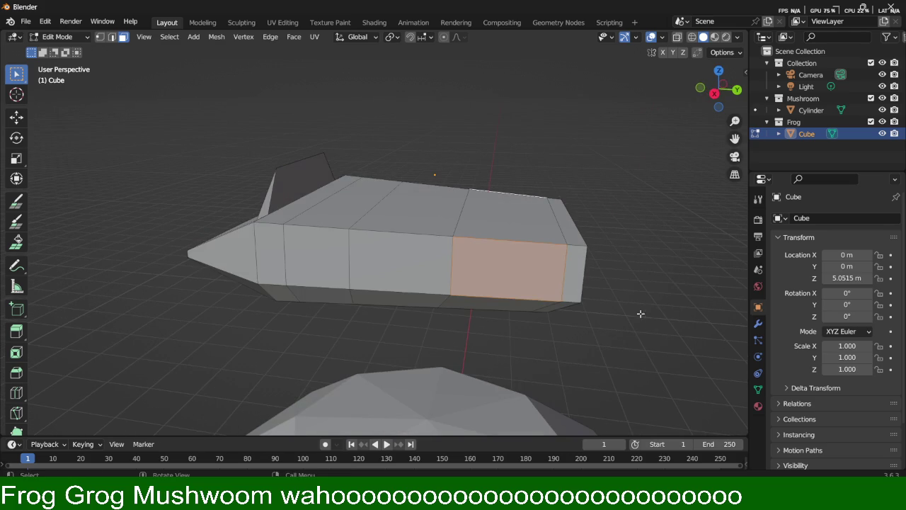
left_click(633, 249)
Step: Move one vertical edge loop of the body about 0.24 m along Y
key("2")
left_click(460, 218, "alt")
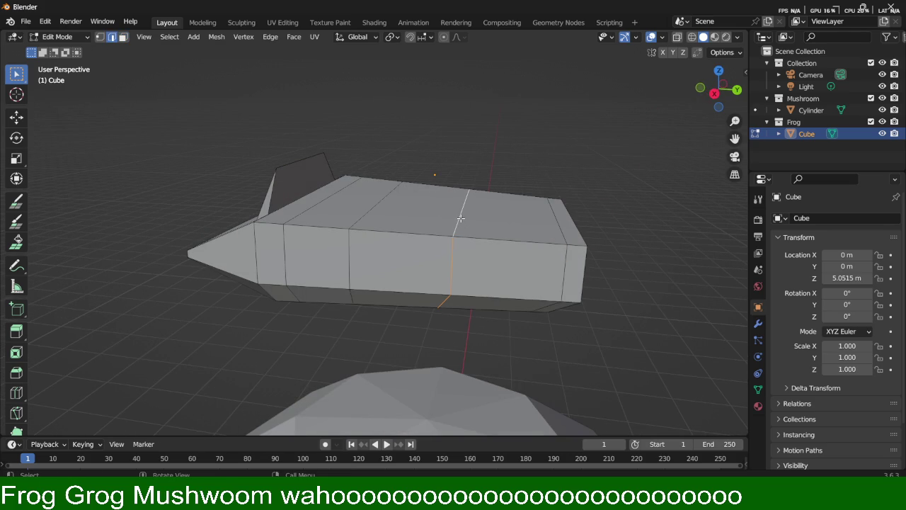
key("g")
key("y")
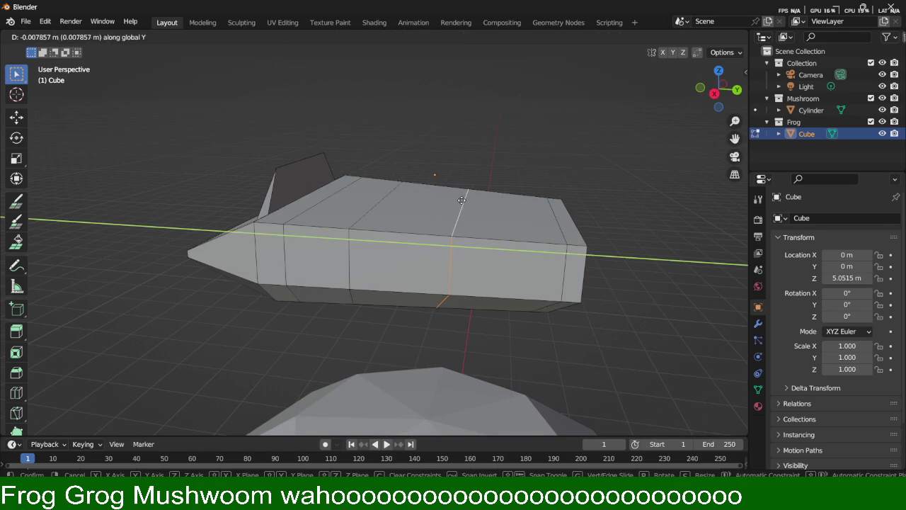
left_click(491, 231)
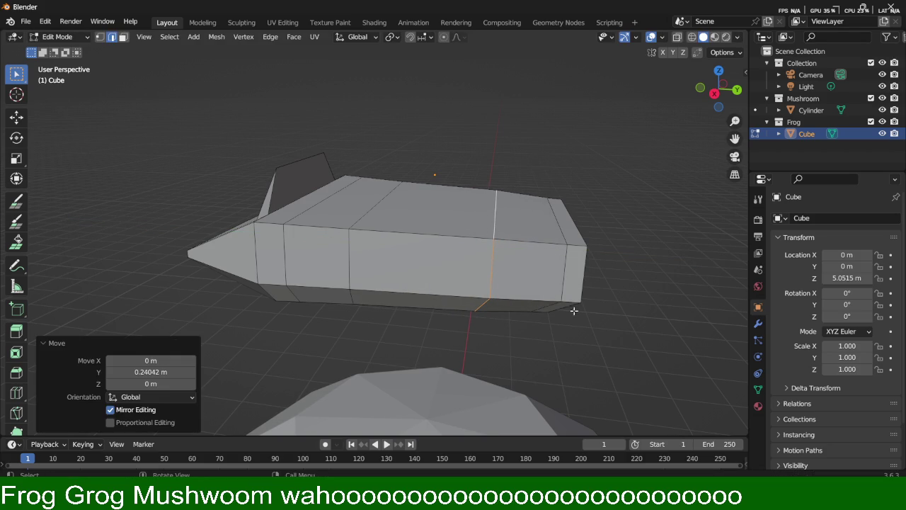
Step: Select a side face near the body's end and orbit to view the body head-on
key("3")
left_click(542, 269)
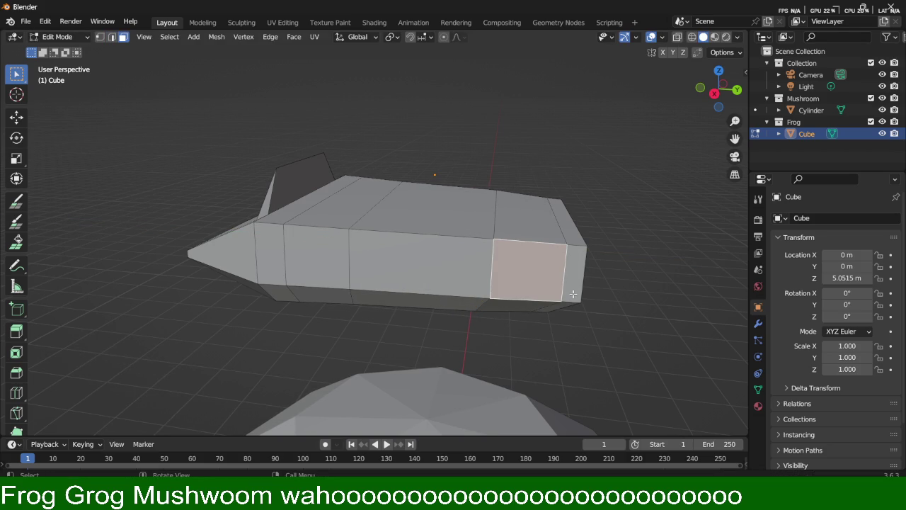
middle_click_drag(626, 281, 528, 277)
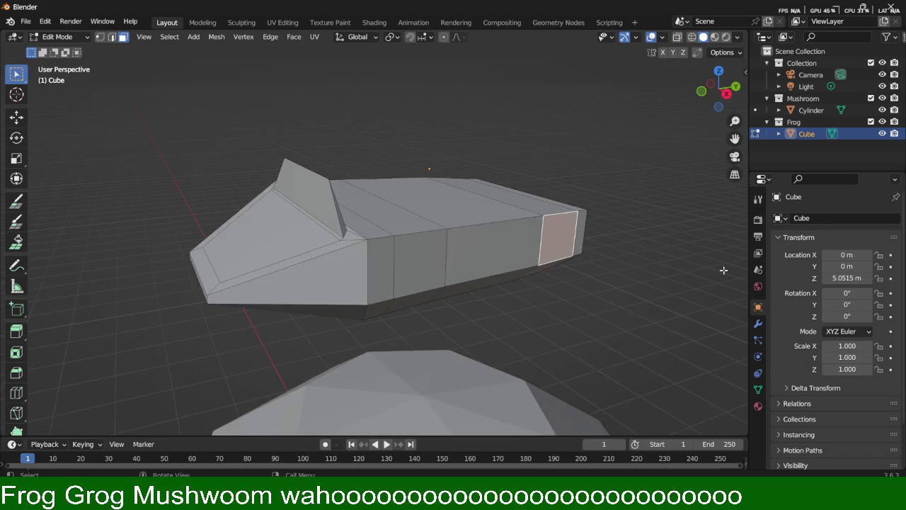
middle_click_drag(528, 277, 355, 302)
middle_click_drag(588, 251, 421, 259)
Step: Add a centred loop cut down the middle of the frog body
key("ctrl+r")
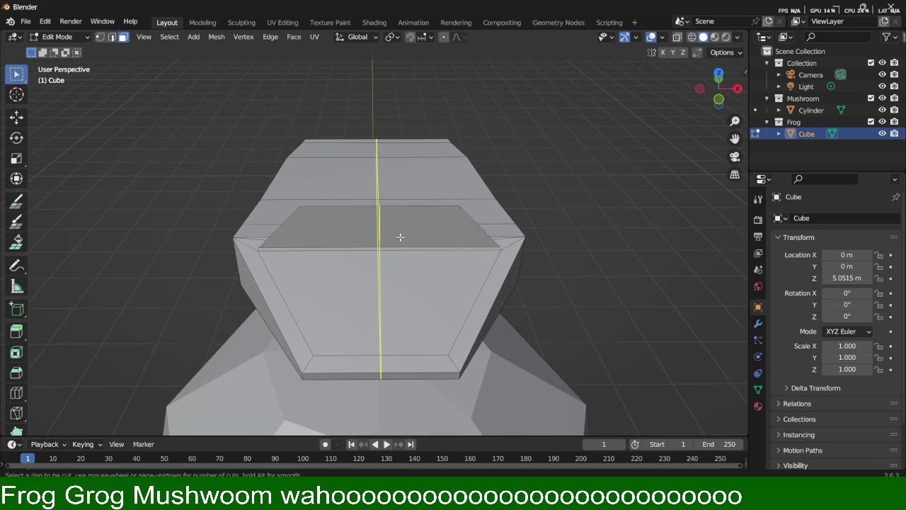
left_click(400, 236)
right_click(547, 247)
middle_click_drag(596, 319, 594, 273)
Step: In wireframe, delete the left half's vertices and show the Cube's modifier settings
key("z")
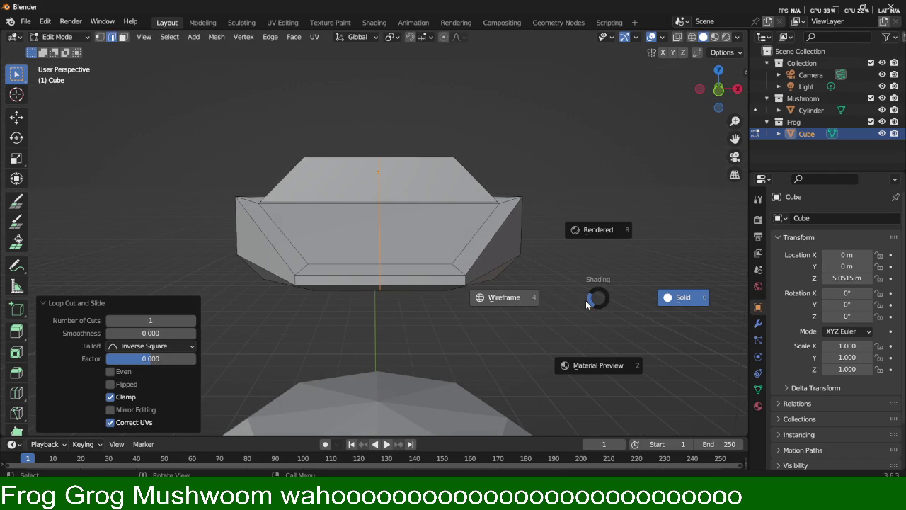
left_click(584, 302)
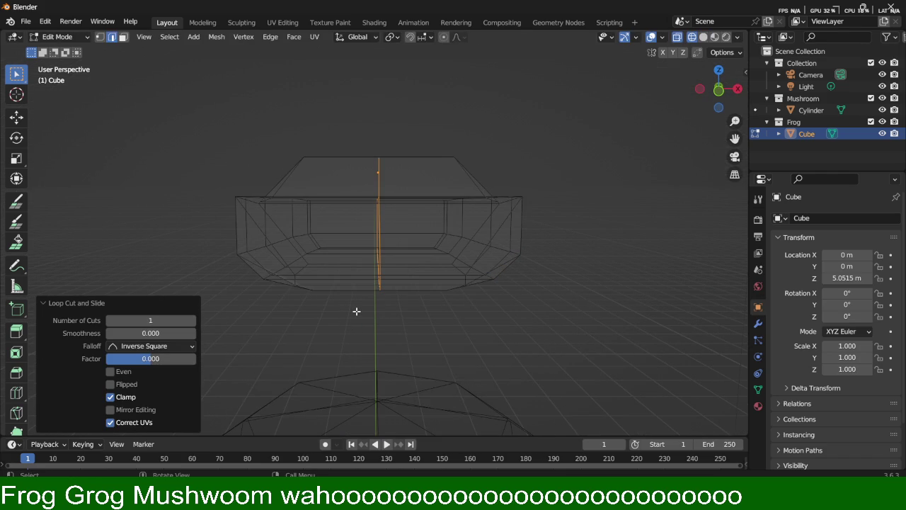
key("1")
left_click_drag(365, 317, 180, 113)
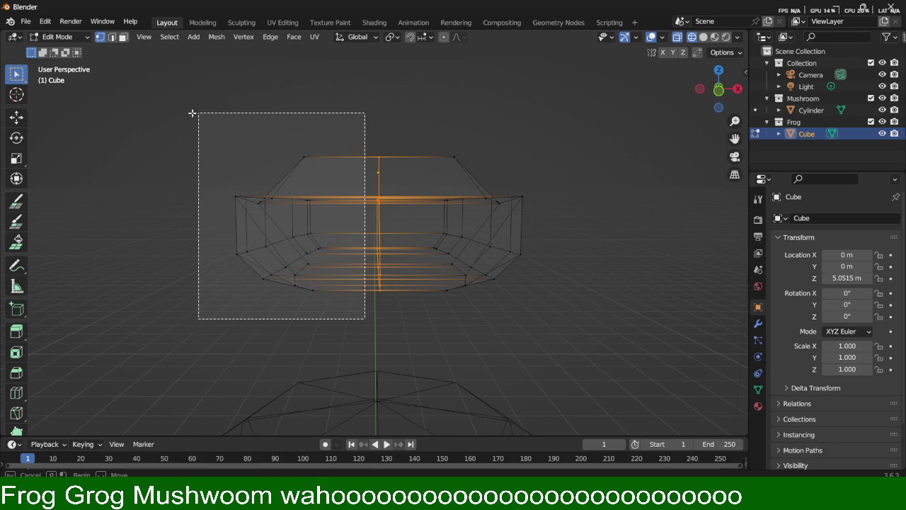
key("x")
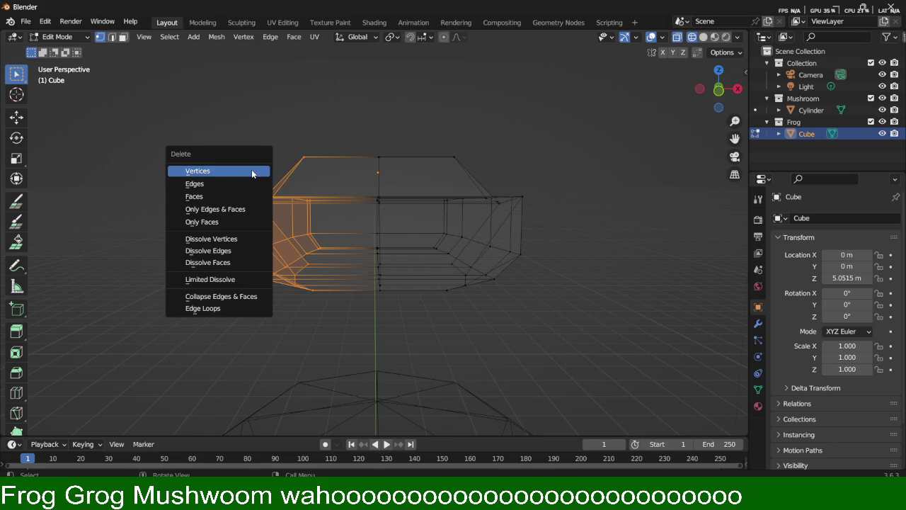
left_click(252, 173)
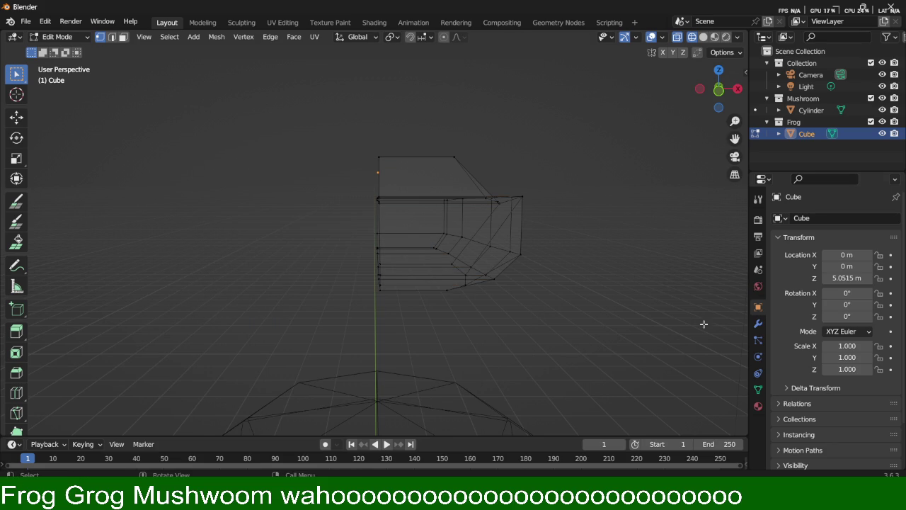
left_click(758, 323)
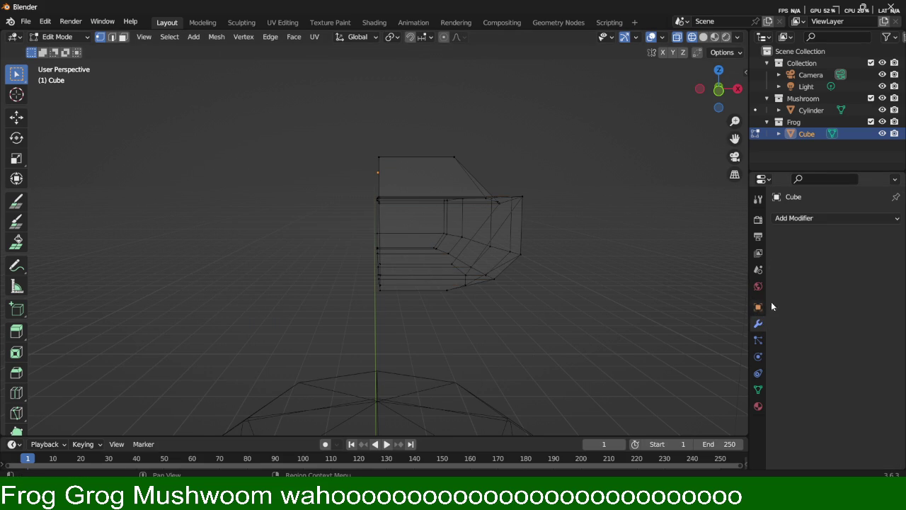
left_click(802, 219)
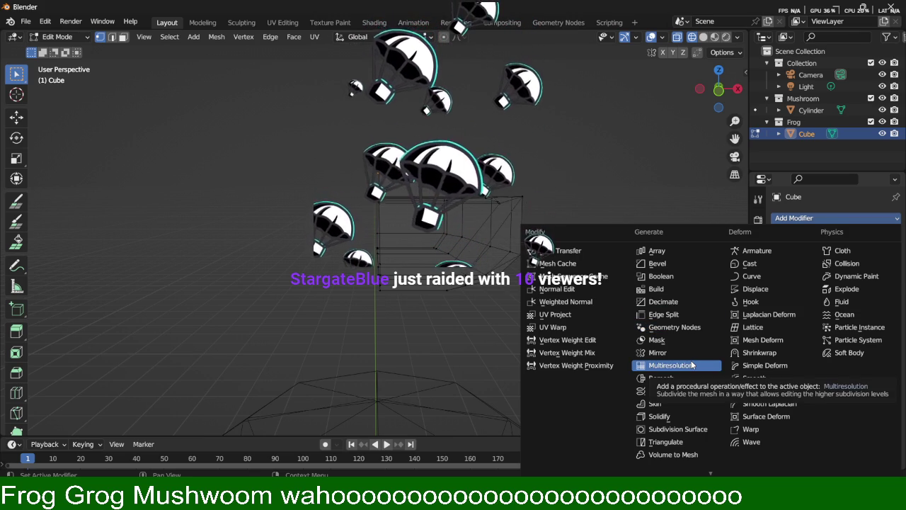
key("Escape")
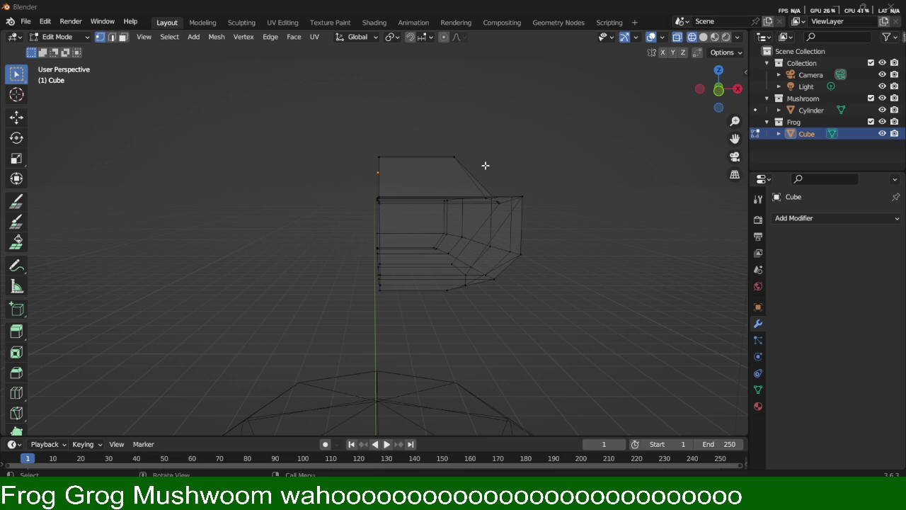
Step: Select the whole linked half frog body mesh with L and open the Add Modifier list
right_click(506, 97)
middle_click_drag(489, 158, 469, 173)
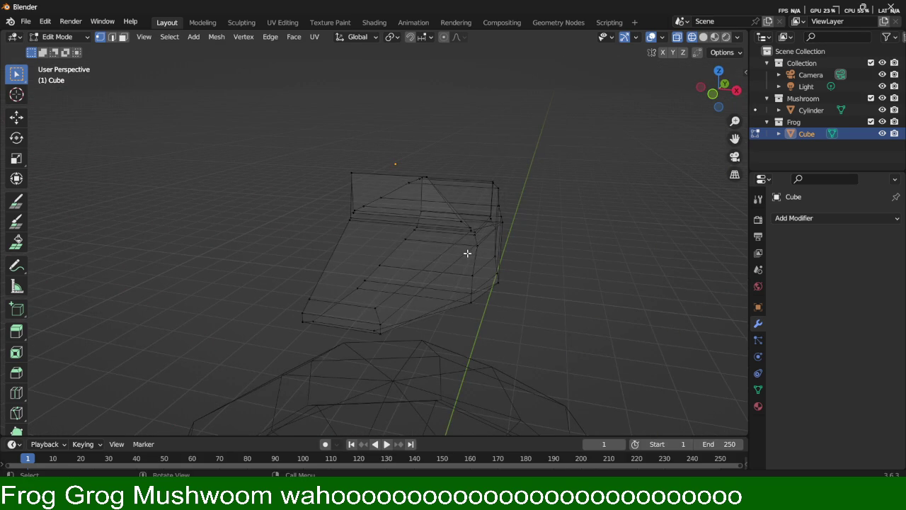
key("l")
left_click(790, 219)
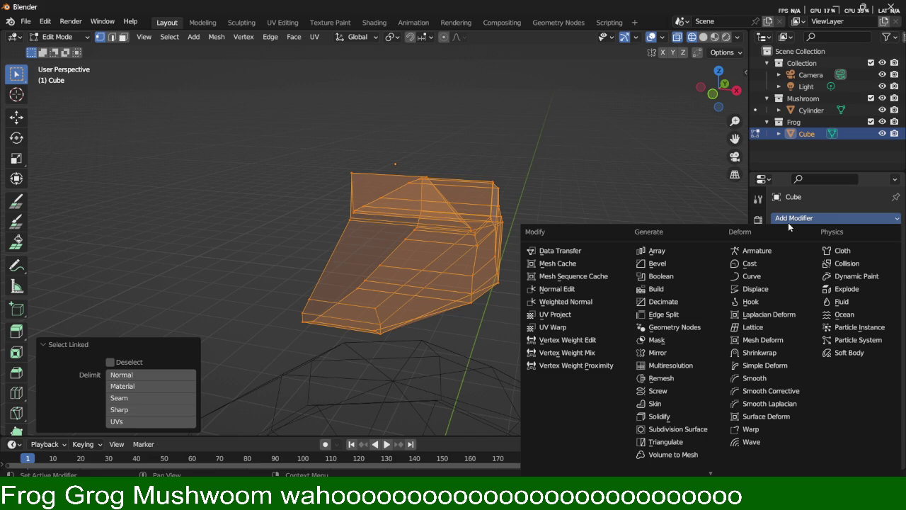
Step: Add a Mirror modifier on X and view the full mirrored frog body in solid shading
left_click(667, 354)
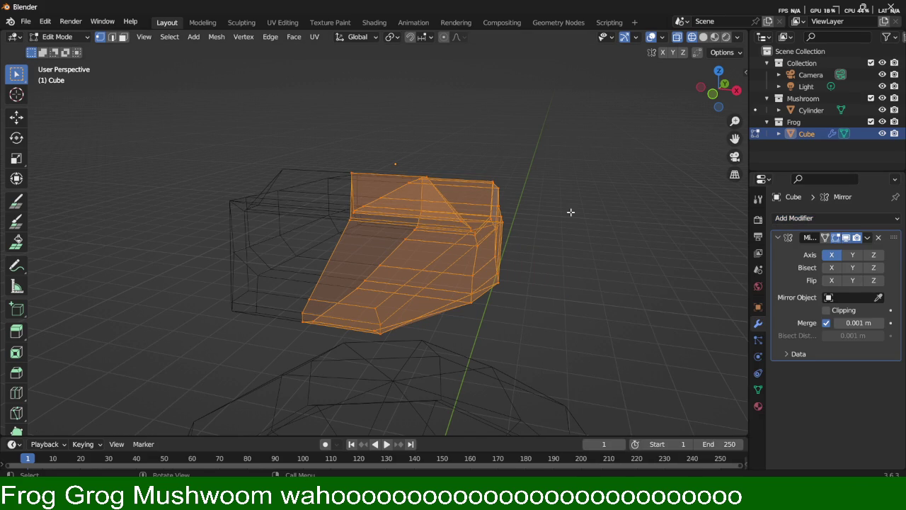
key("Tab")
key("Tab")
key("z")
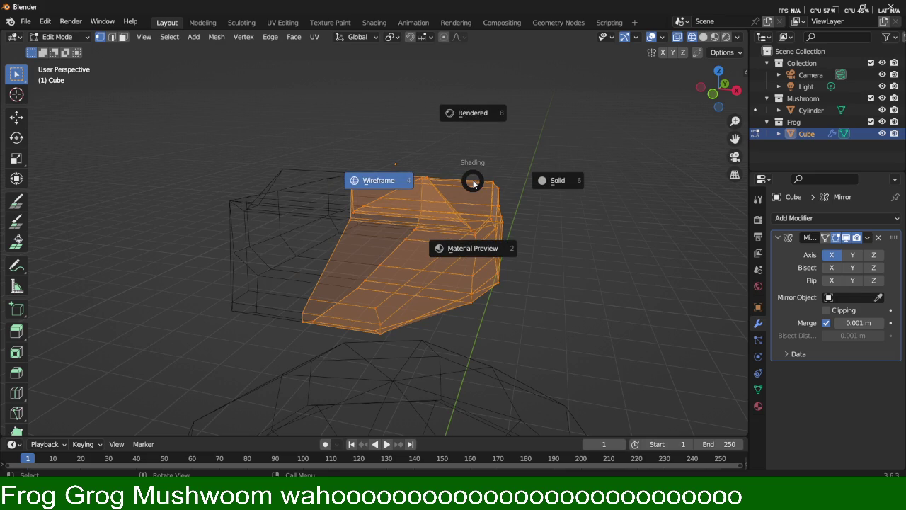
left_click(596, 178)
left_click(572, 188)
mouse_move(572, 188)
middle_mouse_down()
mouse_move(508, 239)
mouse_move(531, 236)
mouse_move(441, 237)
mouse_move(405, 255)
middle_mouse_up()
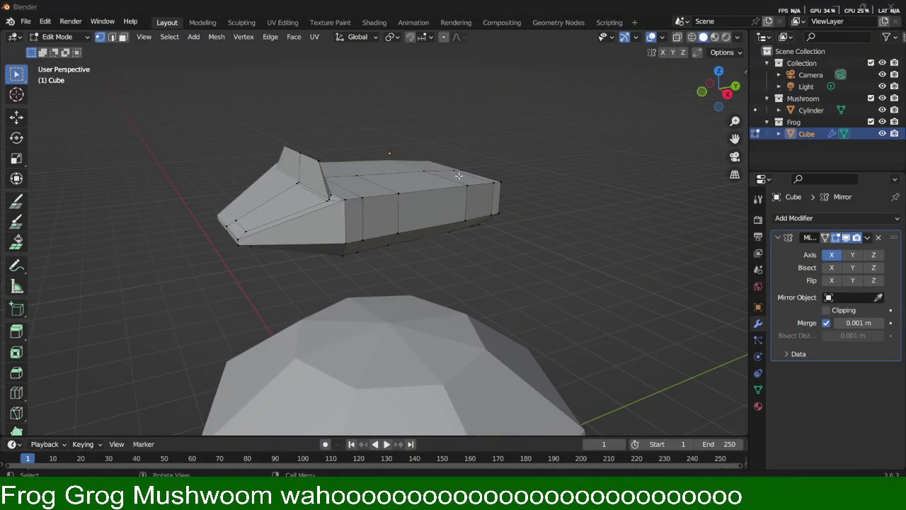
scroll(458, 176, "down", 4)
middle_click_drag(507, 283, 548, 166, "shift")
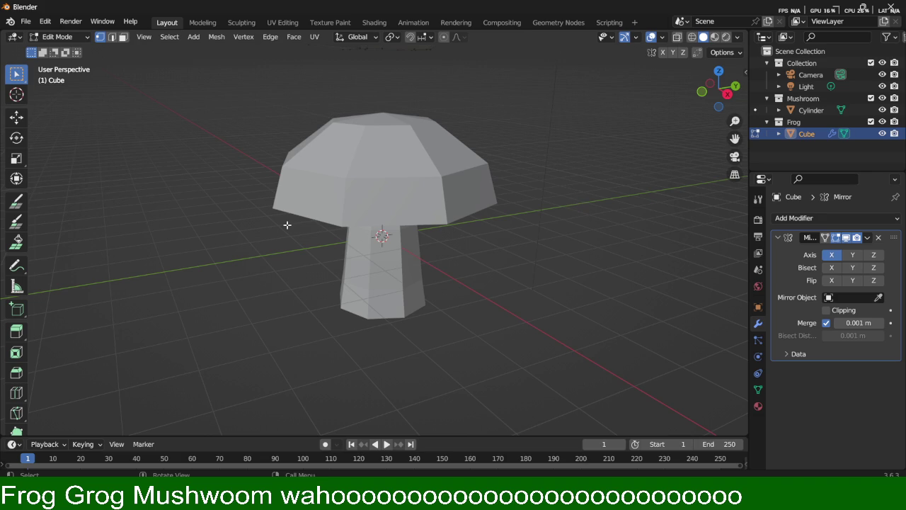
Step: Switch to Material Preview and orbit and zoom to see the red, white-spotted mushroom cap
key("z")
left_click(343, 278)
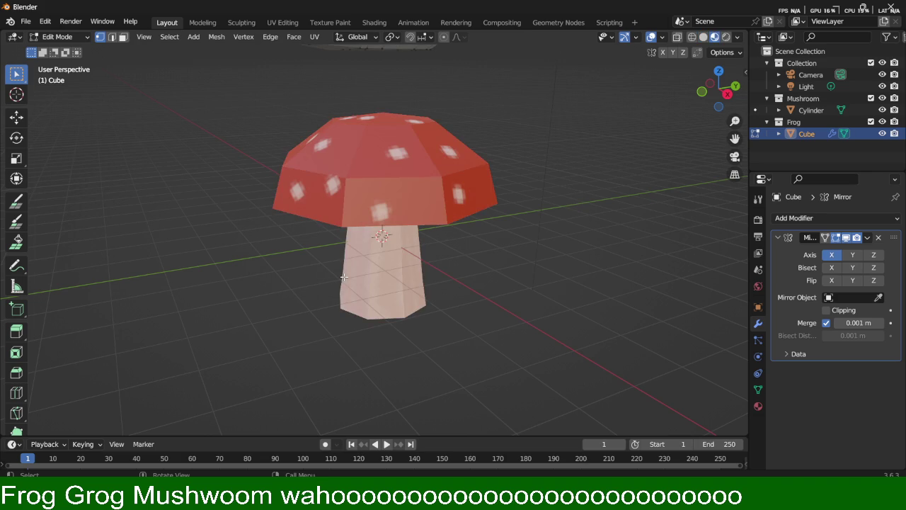
mouse_move(383, 243)
middle_mouse_down()
mouse_move(480, 260)
mouse_move(429, 257)
mouse_move(464, 240)
mouse_move(443, 212)
middle_mouse_up()
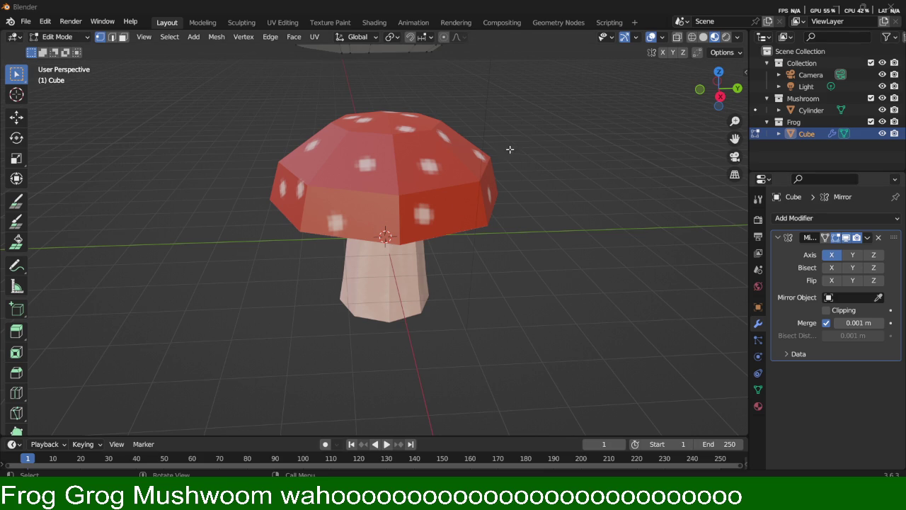
scroll(540, 140, "up", 1)
scroll(540, 140, "down", 1)
scroll(540, 140, "down", 2)
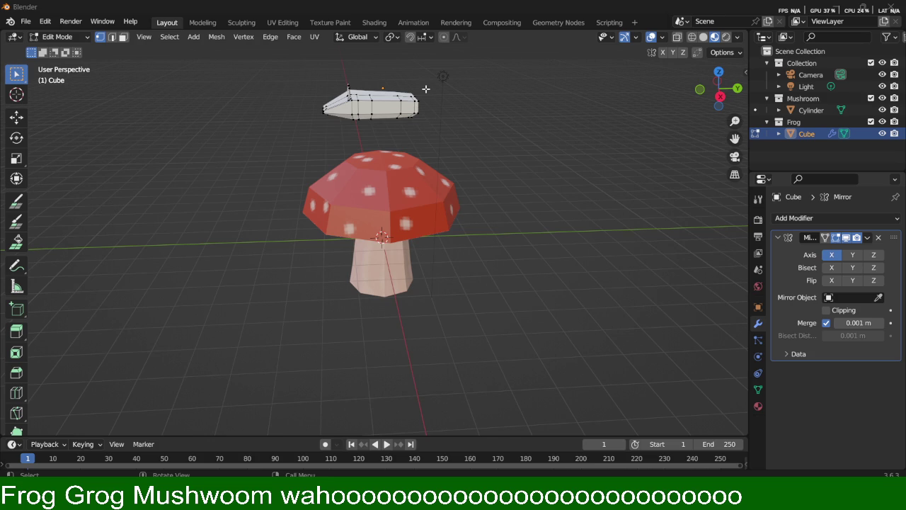
mouse_move(424, 94)
middle_mouse_down()
mouse_move(462, 119)
mouse_move(385, 97)
mouse_move(400, 114)
mouse_move(404, 232)
mouse_move(393, 266)
middle_mouse_up()
scroll(400, 114, "up", 3)
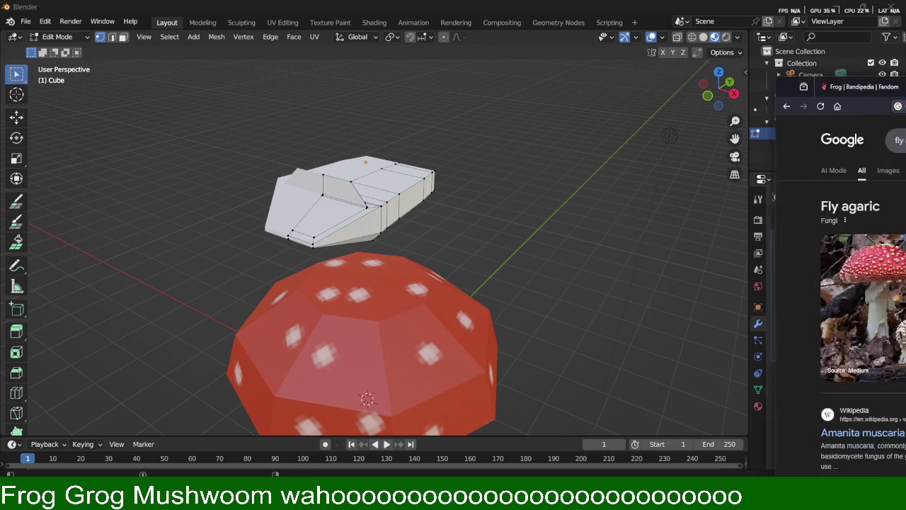
key("alt+Tab")
mouse_move(515, 14)
left_mouse_down()
mouse_move(514, 123)
mouse_move(679, 48)
mouse_move(685, 13)
mouse_move(678, 20)
left_mouse_up()
scroll(789, 366, "down", 1)
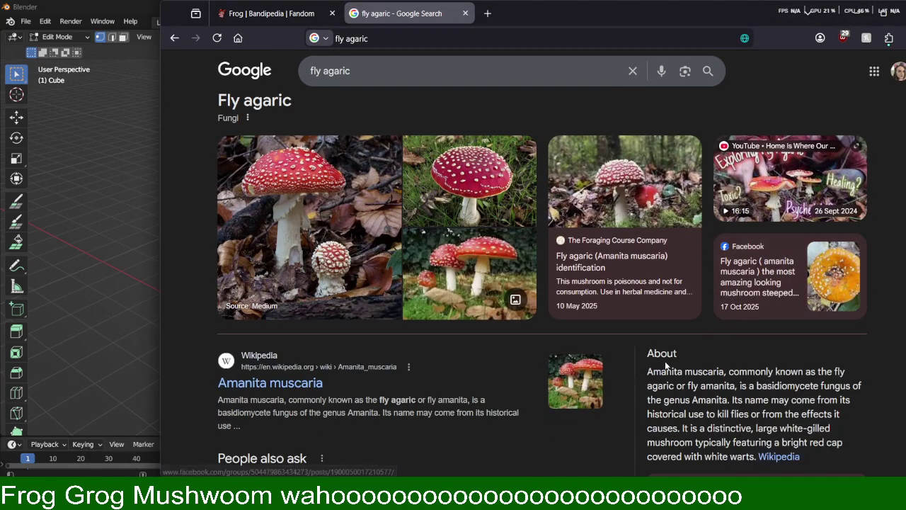
left_click_drag(690, 386, 740, 389)
scroll(749, 396, "down", 1)
mouse_move(646, 309)
left_mouse_down()
mouse_move(724, 309)
mouse_move(780, 324)
left_mouse_up()
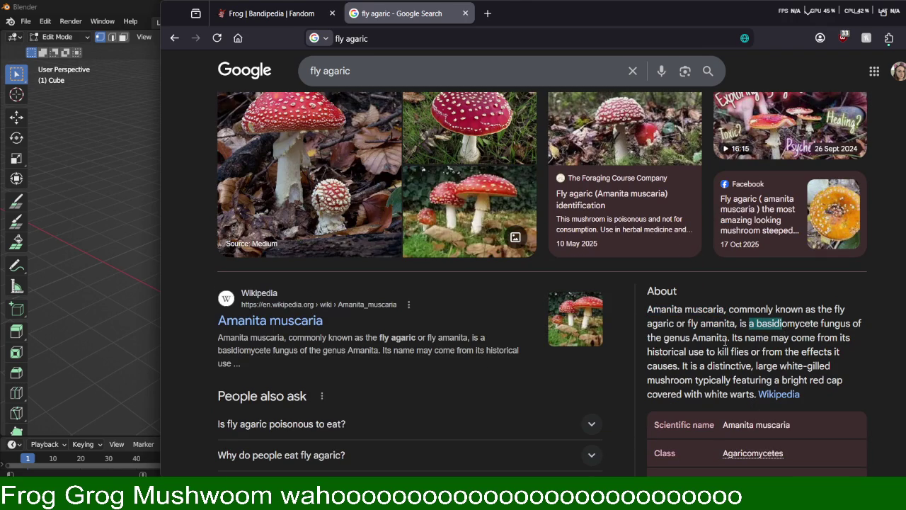
left_click_drag(705, 338, 728, 339)
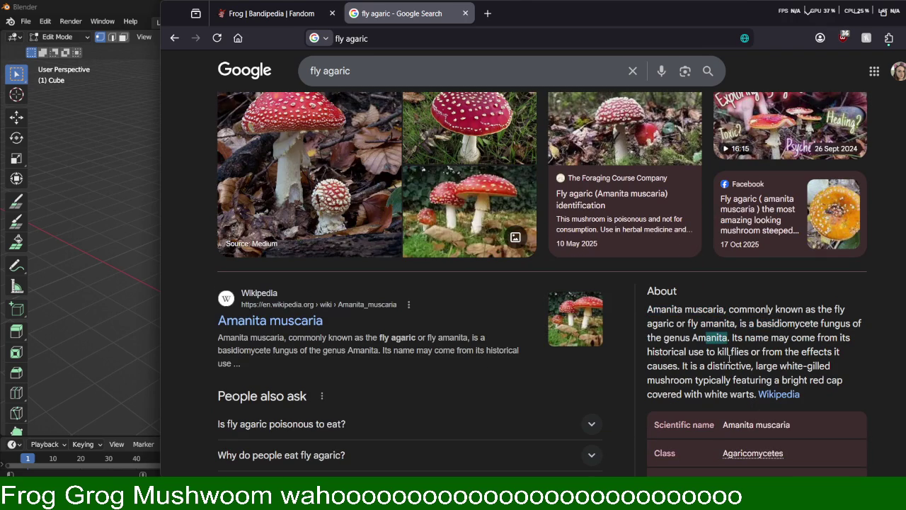
left_click_drag(697, 352, 758, 351)
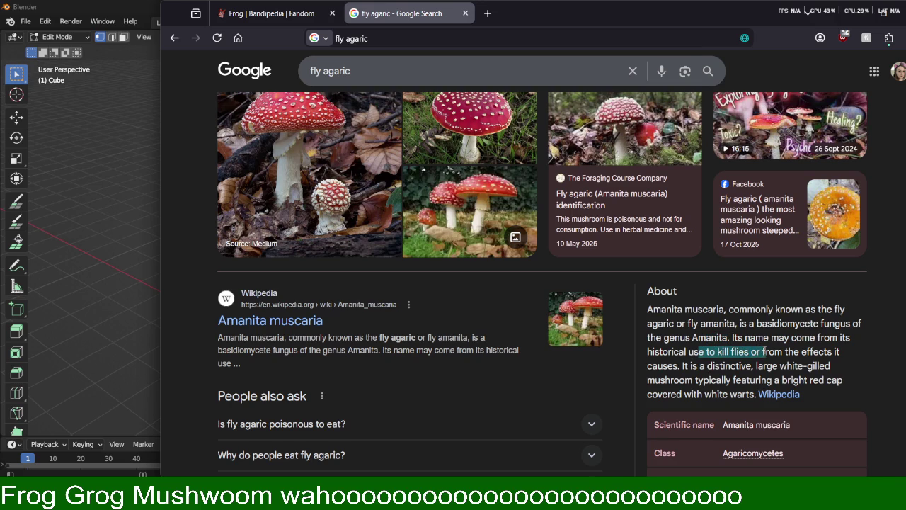
mouse_move(767, 352)
left_mouse_down()
mouse_move(803, 355)
mouse_move(775, 366)
left_mouse_up()
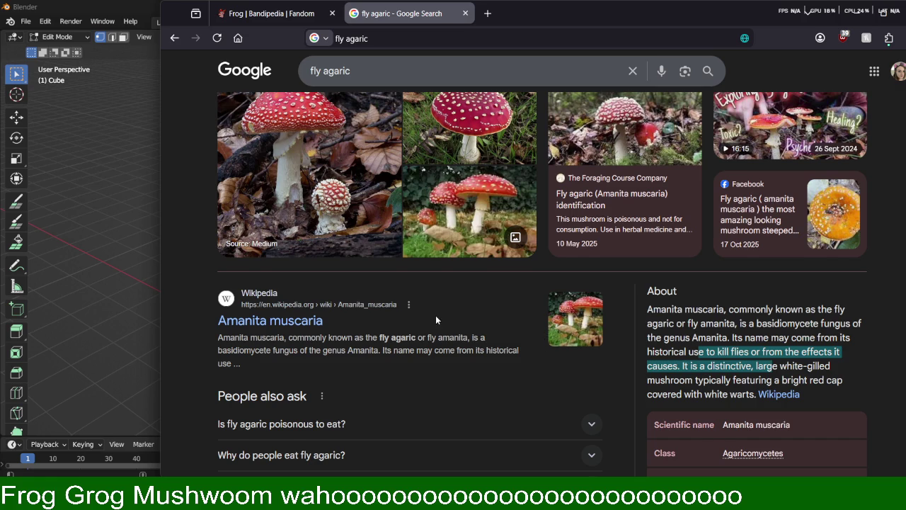
scroll(440, 323, "down", 2)
left_click(391, 305)
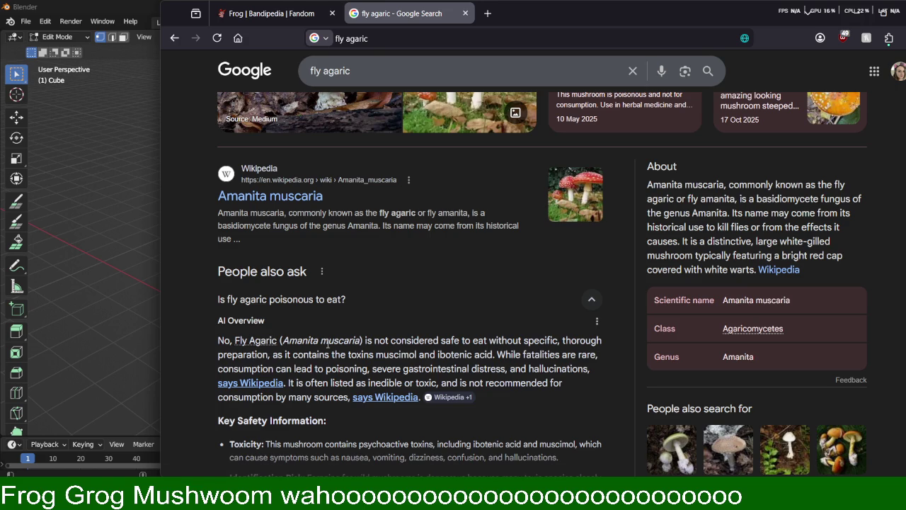
mouse_move(385, 341)
left_mouse_down()
mouse_move(512, 342)
mouse_move(440, 343)
left_mouse_up()
left_click(491, 344)
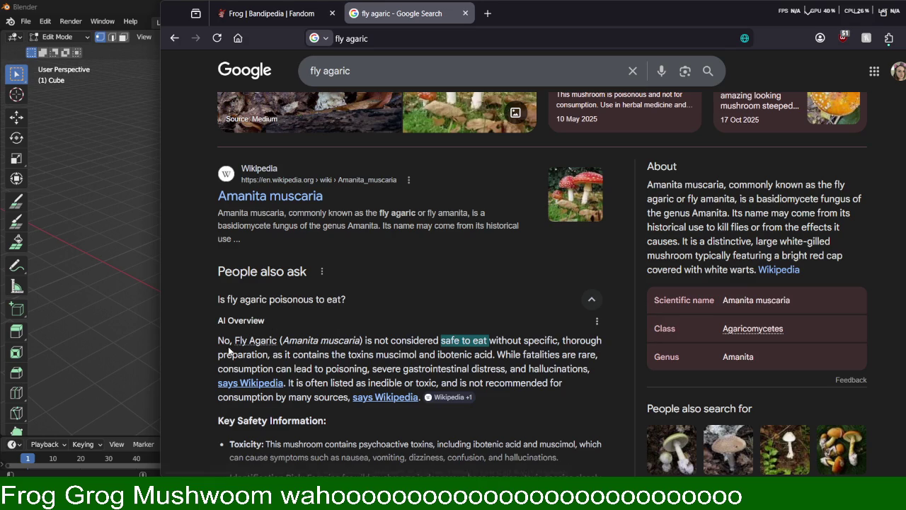
left_click_drag(218, 341, 235, 341)
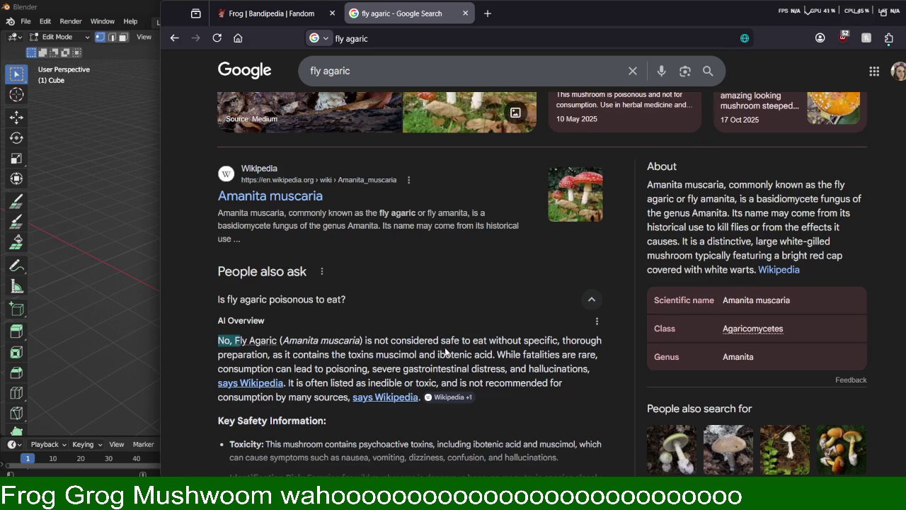
left_click_drag(218, 340, 522, 340)
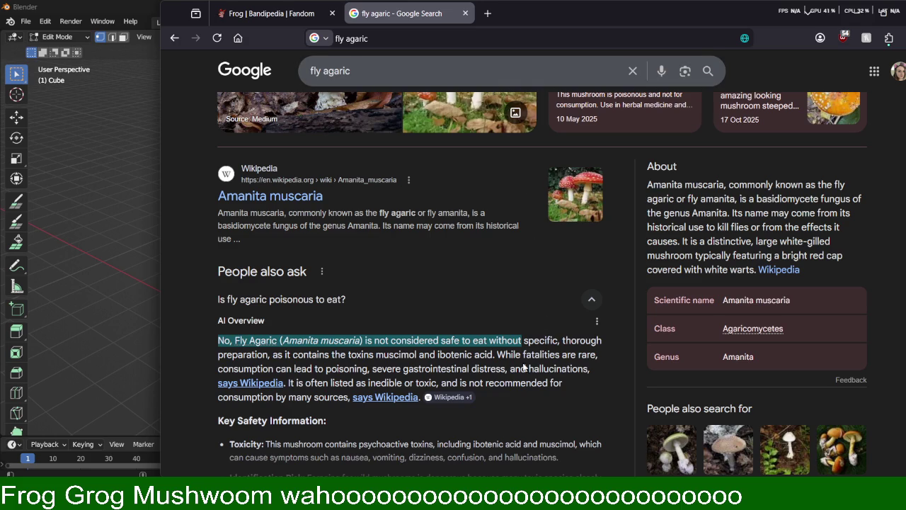
mouse_move(545, 14)
left_mouse_down()
mouse_move(604, 53)
mouse_move(905, 87)
left_mouse_up()
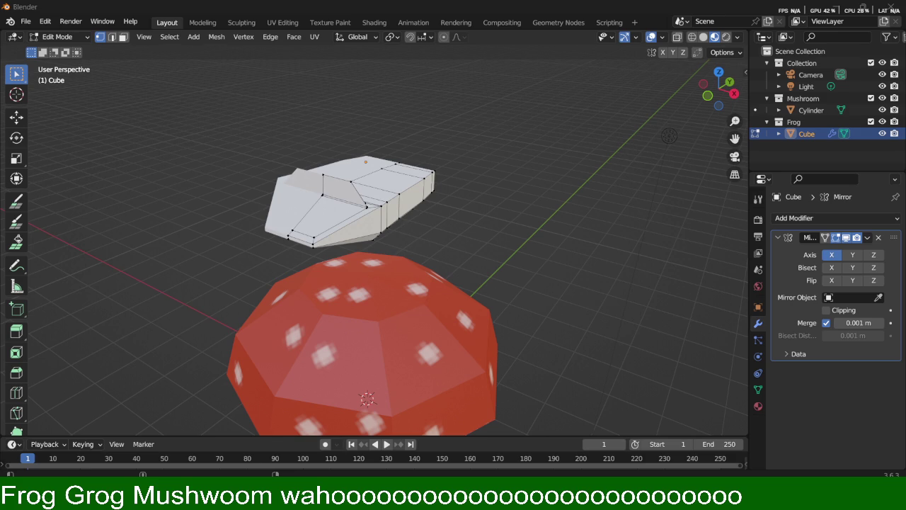
left_click_drag(905, 27, 565, 27)
middle_click_drag(472, 234, 305, 191)
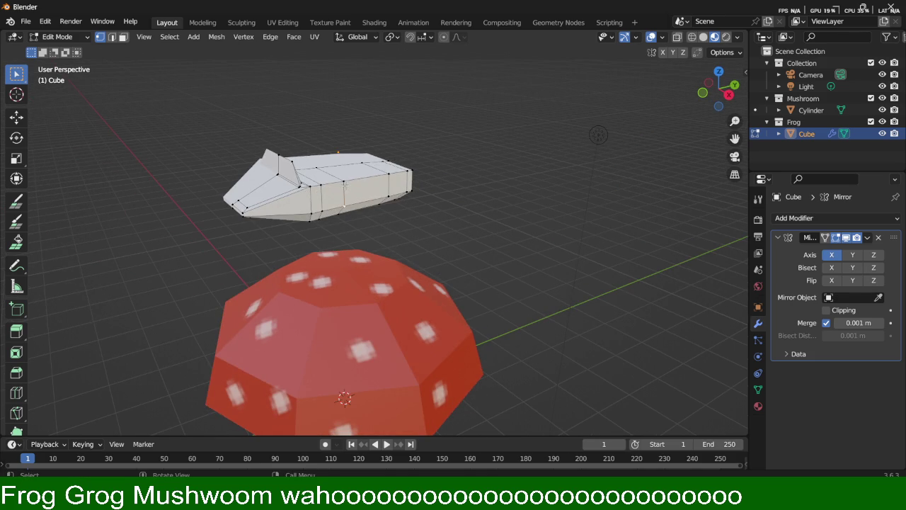
key("3")
Step: Extrude the frog's front face outward and shrink it to 0.601
left_click(338, 195)
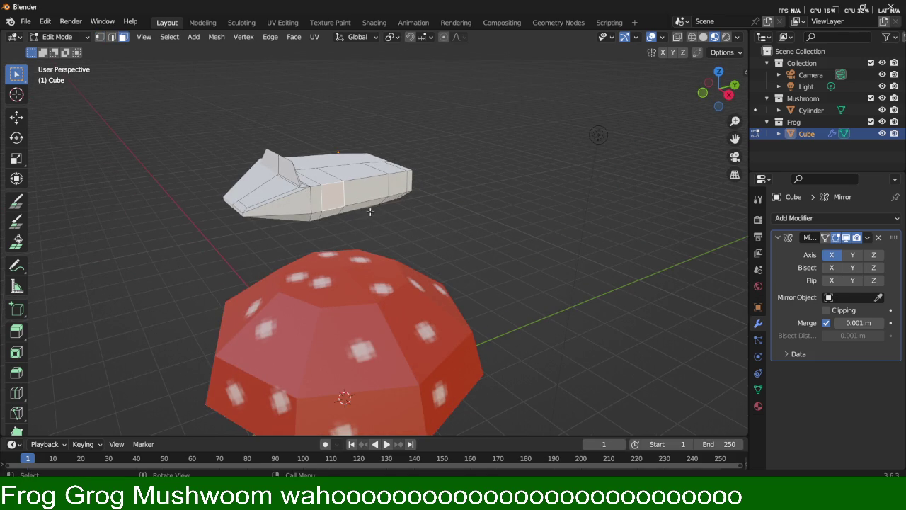
left_click(409, 189, "shift")
key("e")
right_click(420, 218)
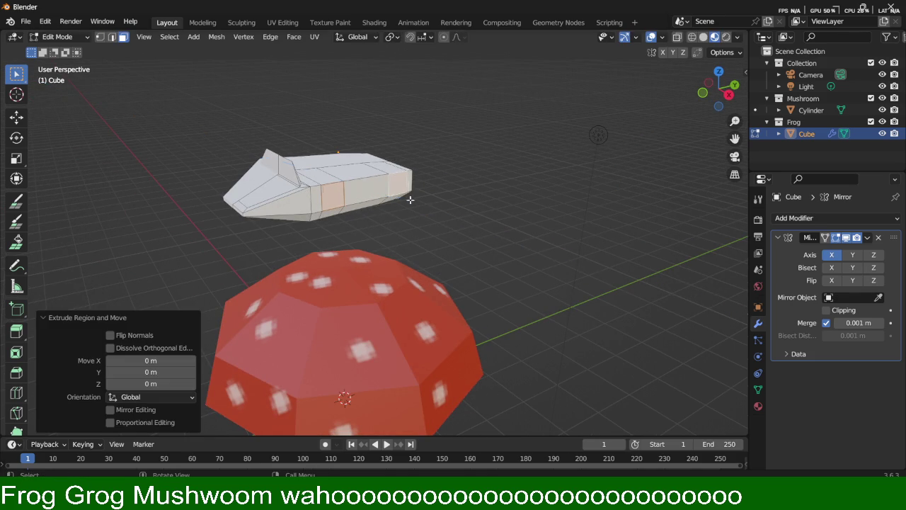
key("ctrl+z")
key("ctrl+z")
key("ctrl+z")
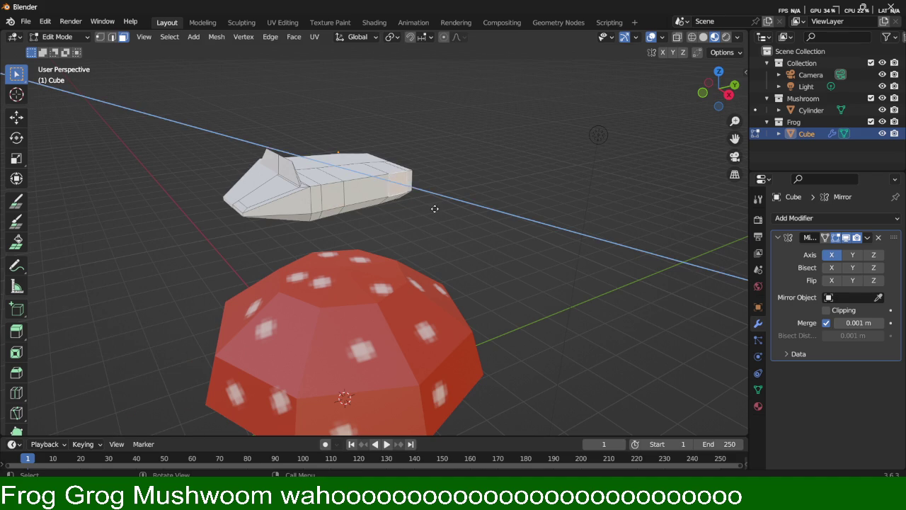
key("e")
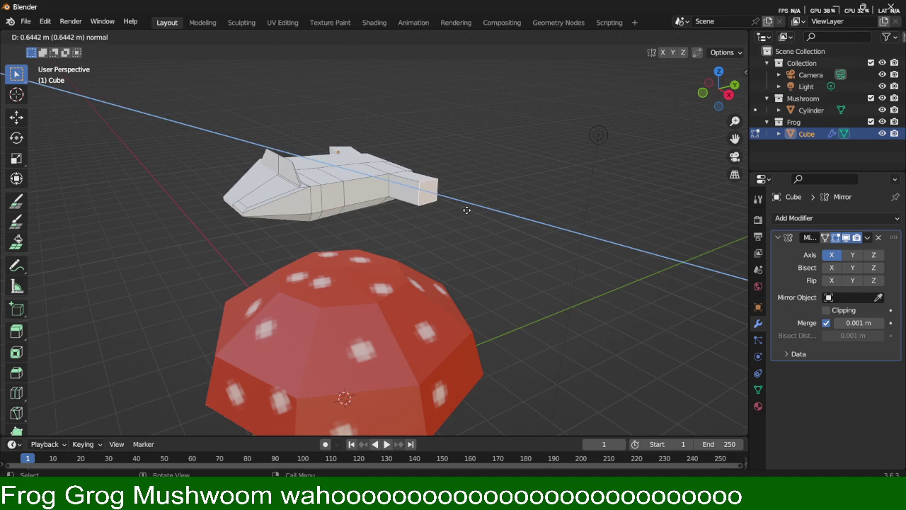
left_click(459, 210)
key("s")
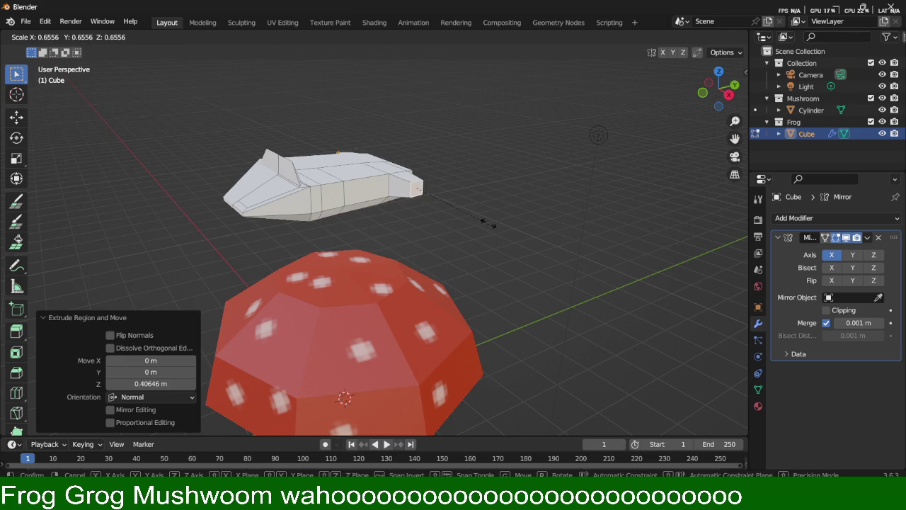
left_click(482, 222)
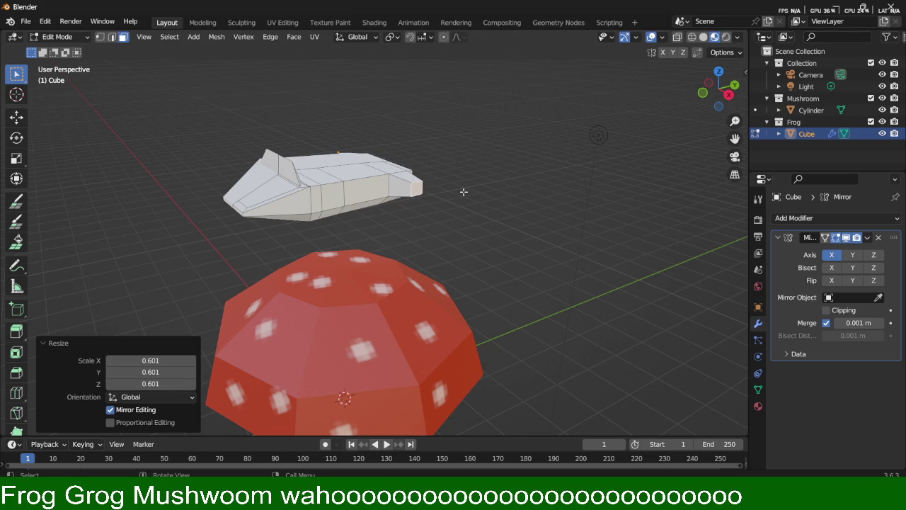
Step: Extrude a leg segment and turn its end about -40° around Z
scroll(491, 168, "up", 3)
mouse_move(491, 168)
middle_mouse_down()
mouse_move(390, 202)
mouse_move(384, 213)
mouse_move(472, 201)
middle_mouse_up()
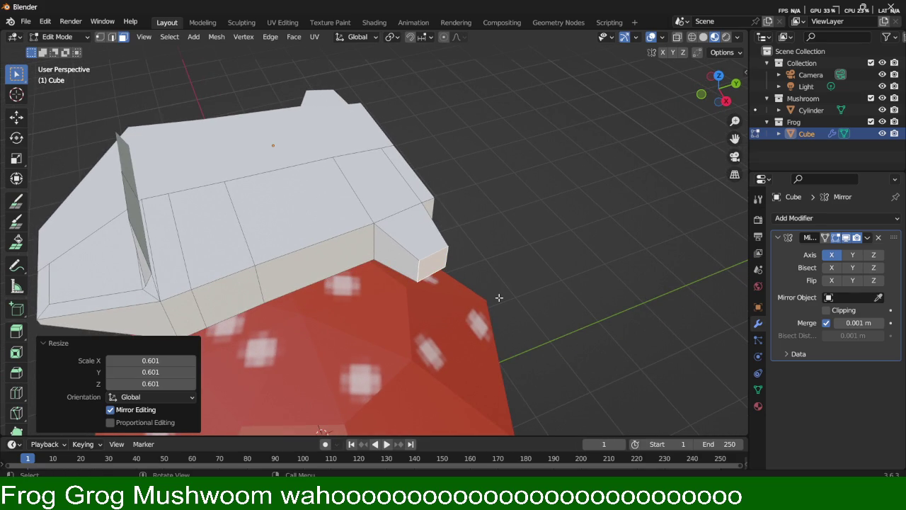
key("e")
left_click(538, 358)
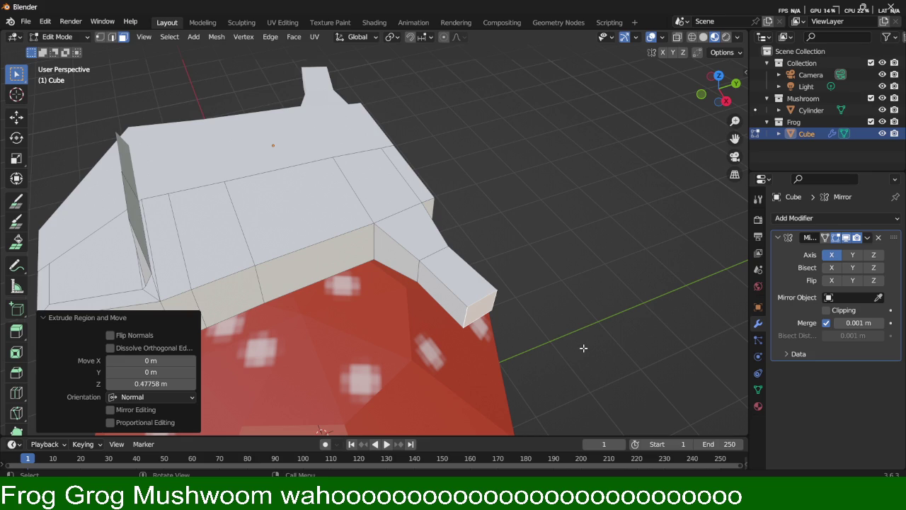
key("r")
key("z")
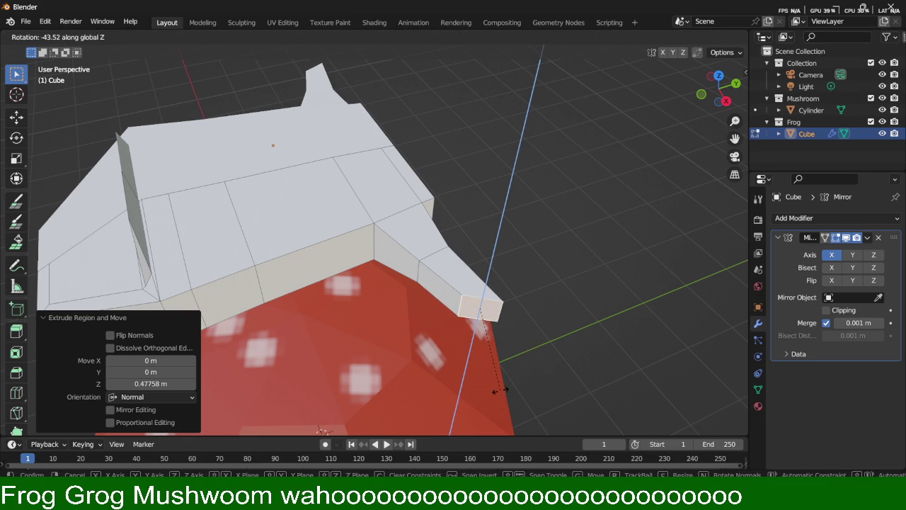
left_click(504, 390)
Step: Shift the leg end face along X and then along Y
key("g")
key("z")
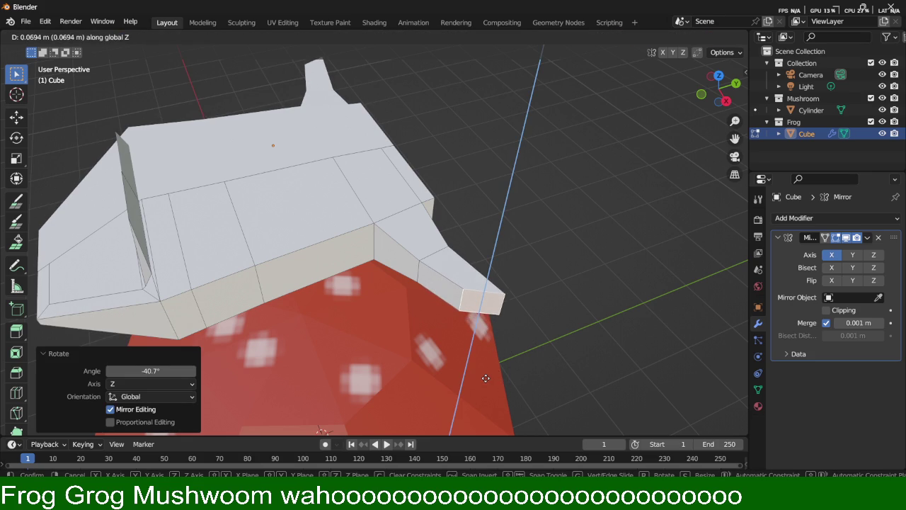
key("x")
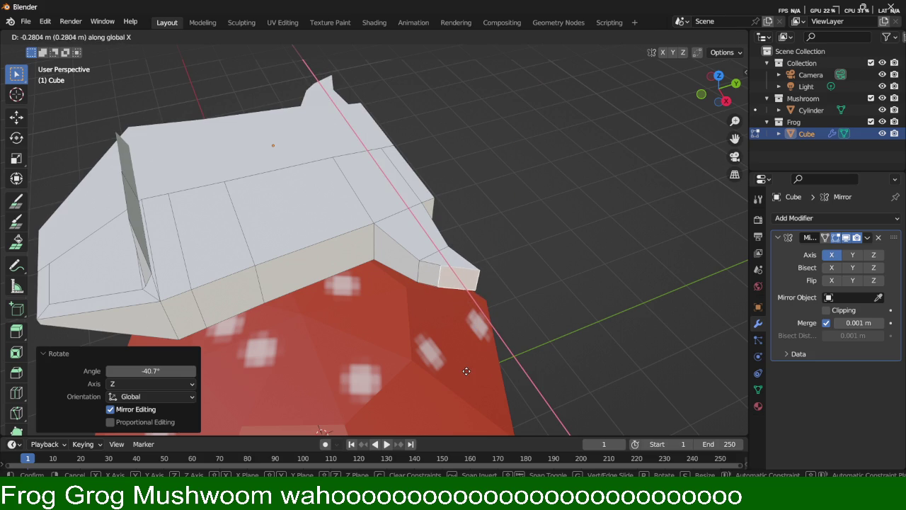
left_click(466, 371)
key("g")
key("y")
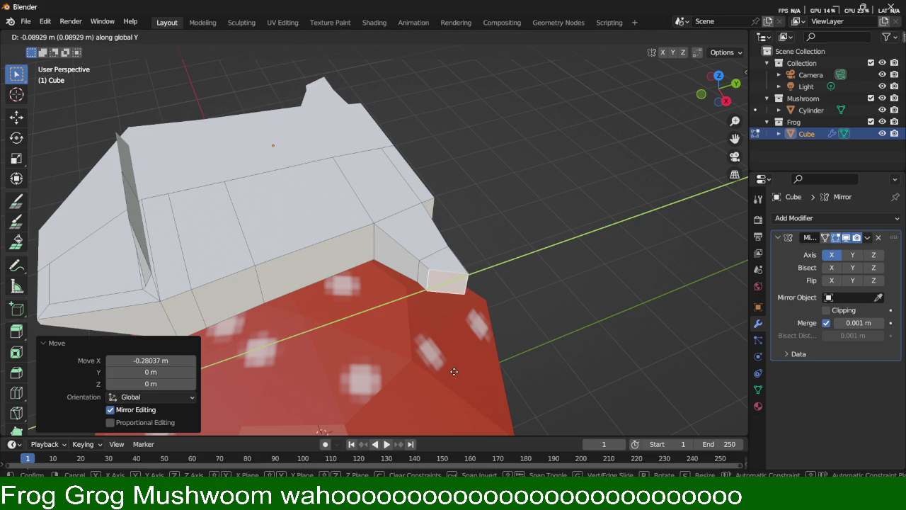
left_click(451, 371)
Step: Extrude another leg segment, turn it -39.5° around Z and shift it along X
mouse_move(466, 339)
middle_mouse_down()
mouse_move(533, 259)
mouse_move(524, 295)
middle_mouse_up()
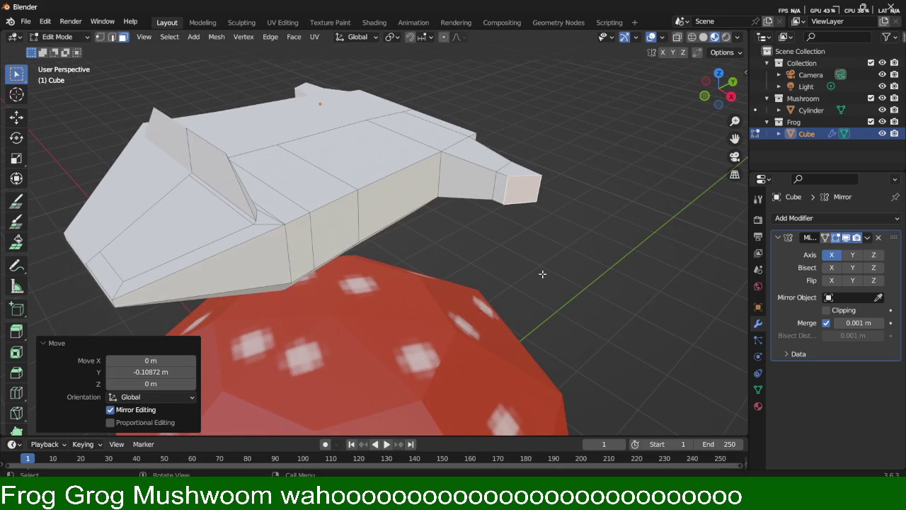
key("e")
left_click(548, 312)
mouse_move(550, 316)
middle_mouse_down()
mouse_move(582, 263)
mouse_move(566, 280)
middle_mouse_up()
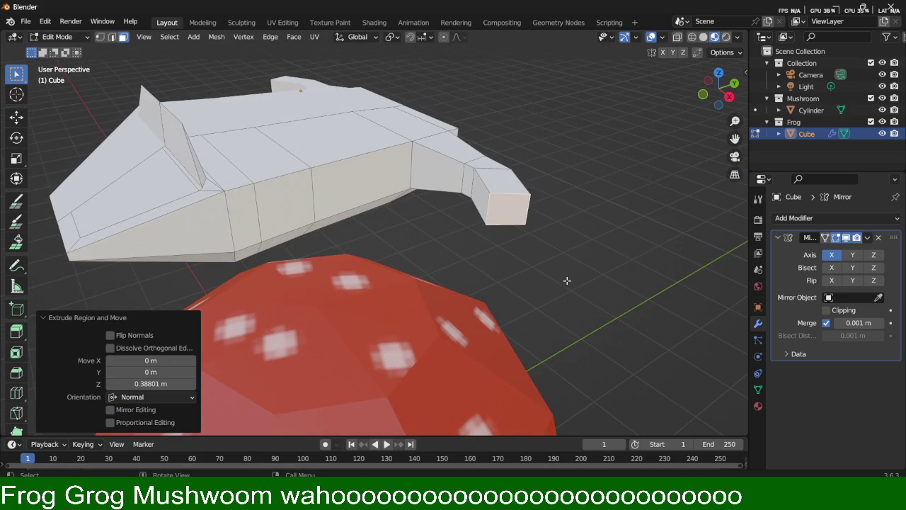
key("r")
key("z")
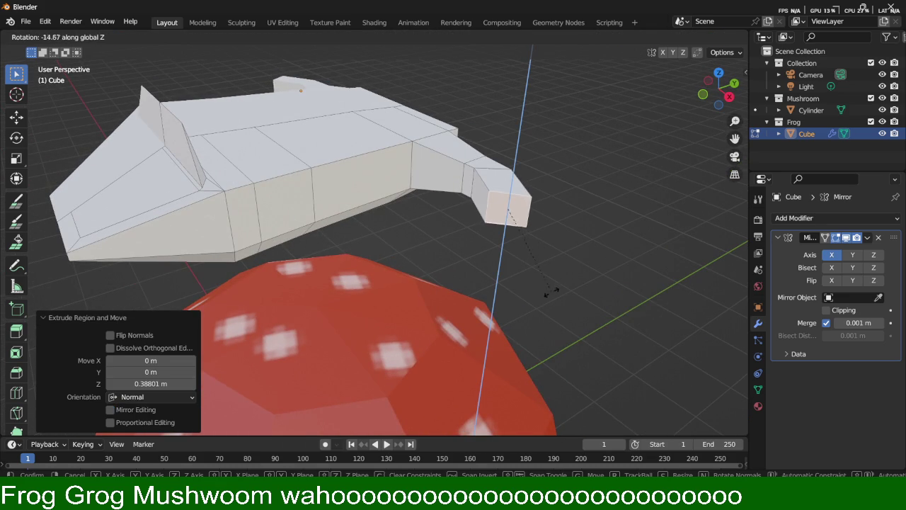
left_click(515, 284)
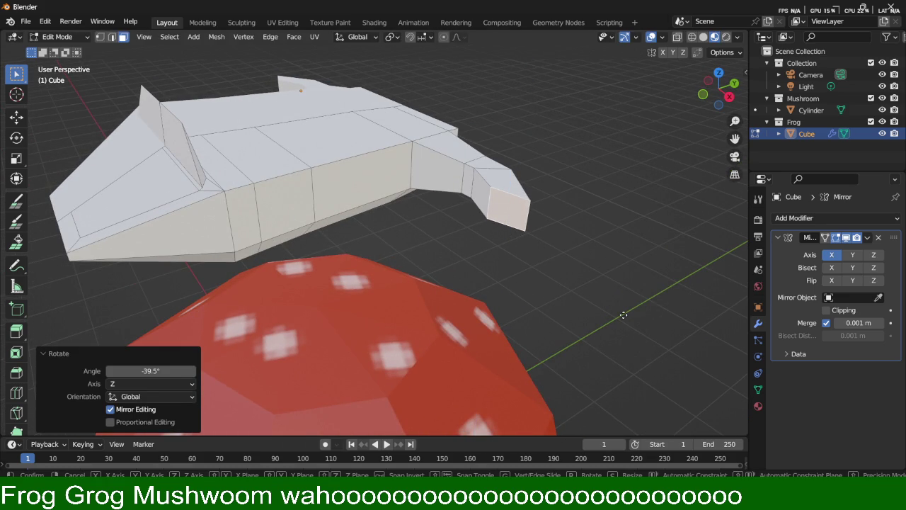
key("g")
key("x")
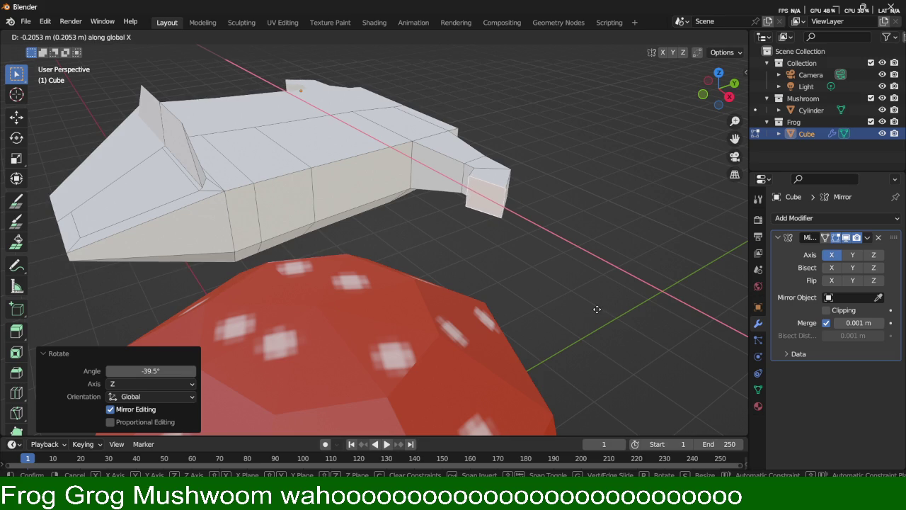
left_click(593, 308)
Step: Tilt the leg end 10.1° about X and push it outward along Z
mouse_move(593, 308)
middle_mouse_down()
mouse_move(568, 267)
mouse_move(585, 217)
mouse_move(534, 217)
middle_mouse_up()
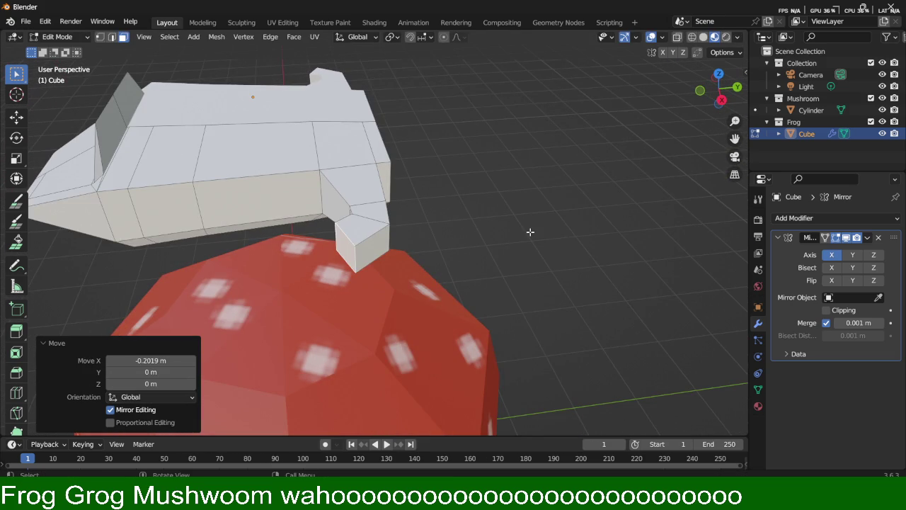
key("s")
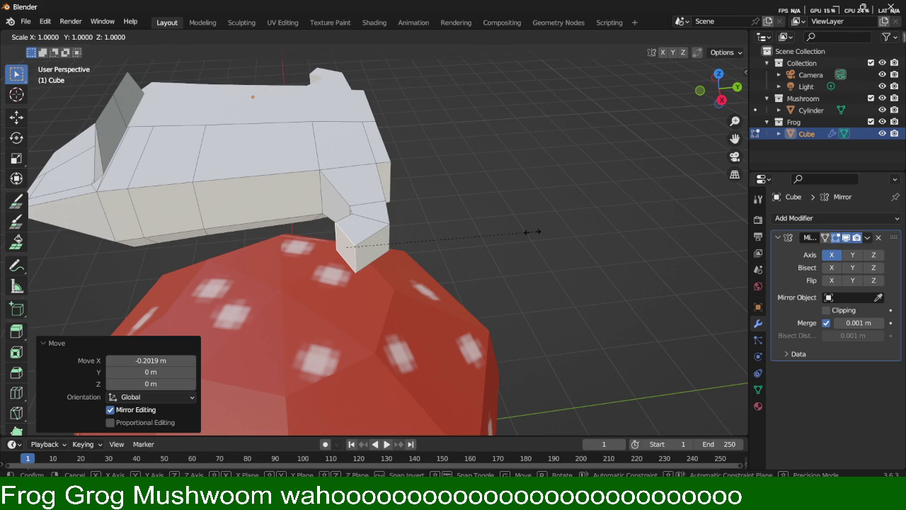
key("r")
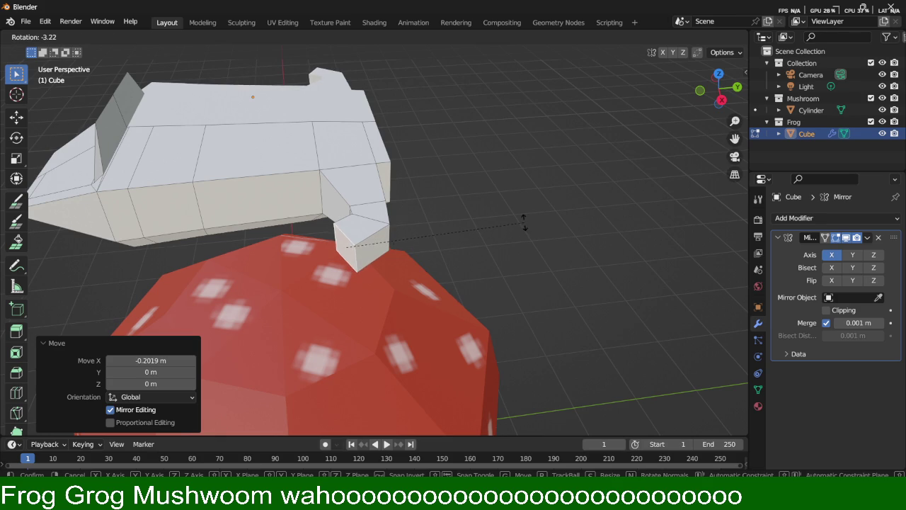
key("z")
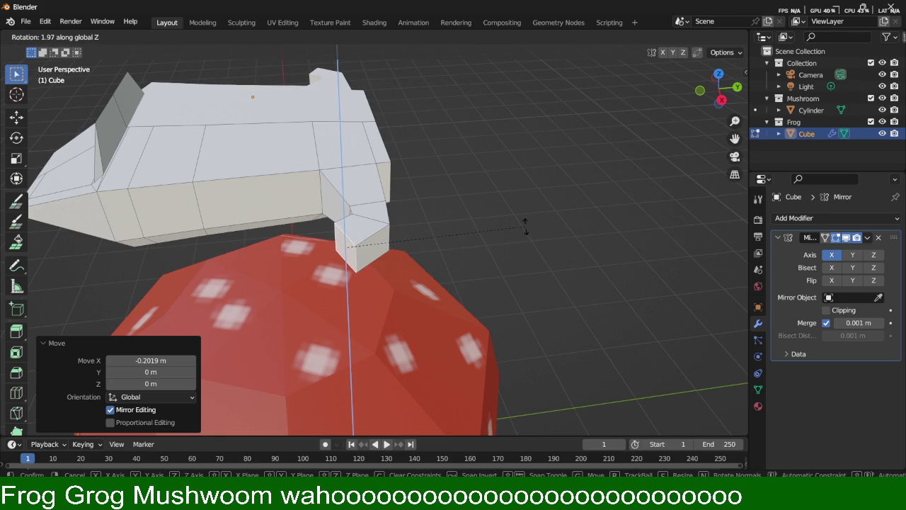
key("x")
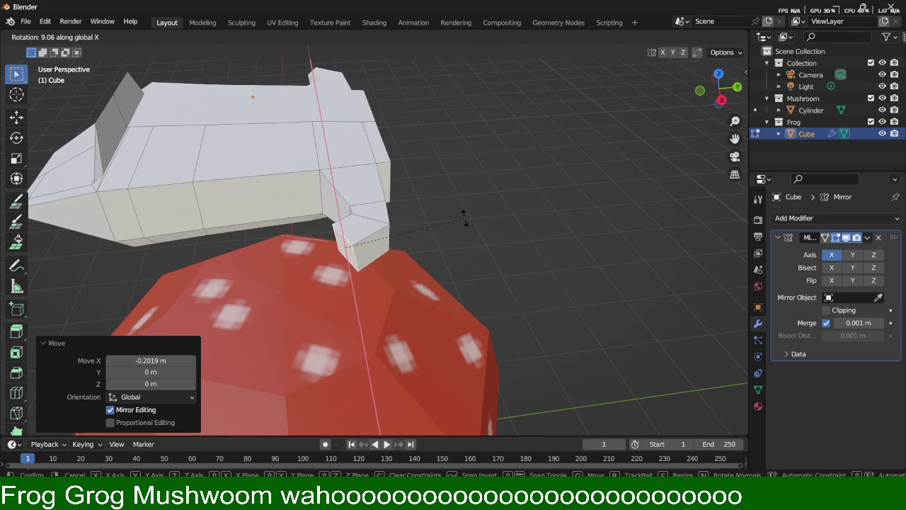
left_click(462, 216)
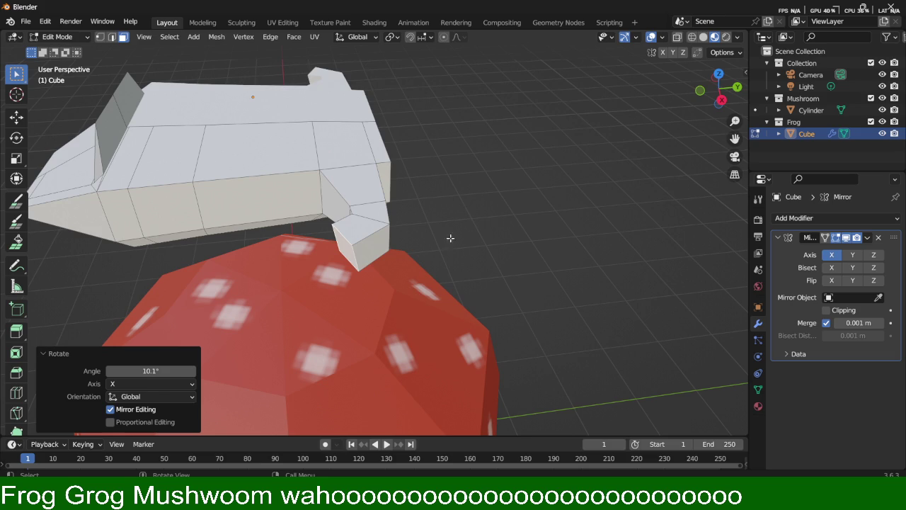
key("g")
key("z")
key("z")
left_click(376, 313)
mouse_move(376, 313)
middle_mouse_down()
mouse_move(309, 319)
mouse_move(480, 273)
mouse_move(355, 269)
mouse_move(365, 305)
middle_mouse_up()
Step: Shrink the leg end to 0.669 and tilt it 24.4° about X and 19.9° about Y
key("s")
left_click(479, 277)
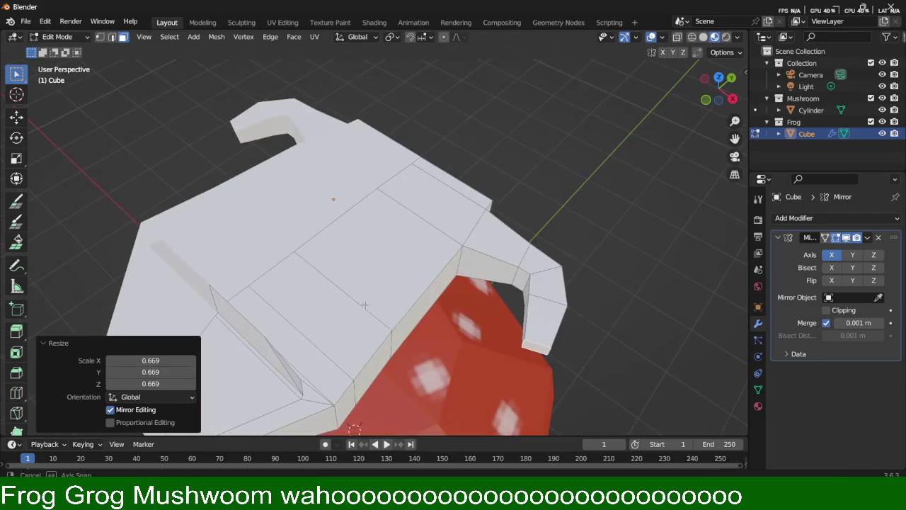
mouse_move(474, 326)
middle_mouse_down()
mouse_move(526, 269)
mouse_move(431, 249)
middle_mouse_up()
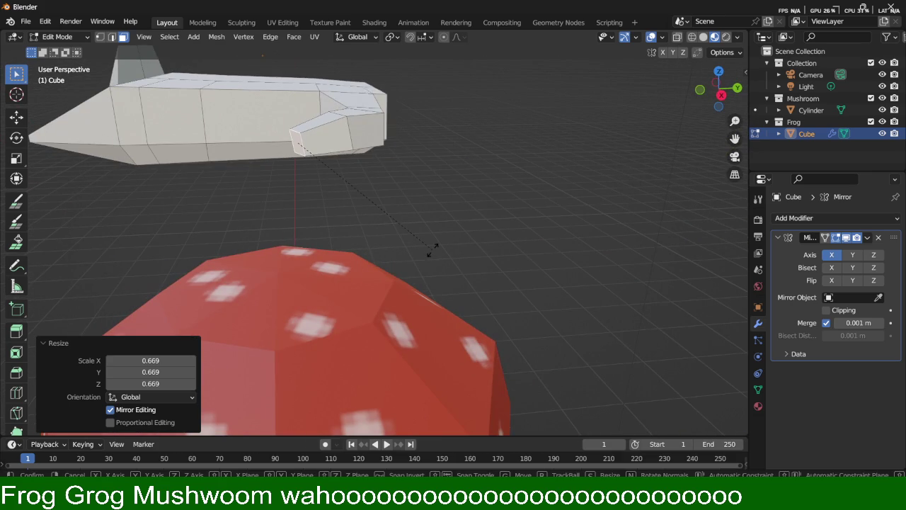
key("r")
key("z")
key("x")
left_click(480, 187)
middle_click_drag(481, 188, 498, 196)
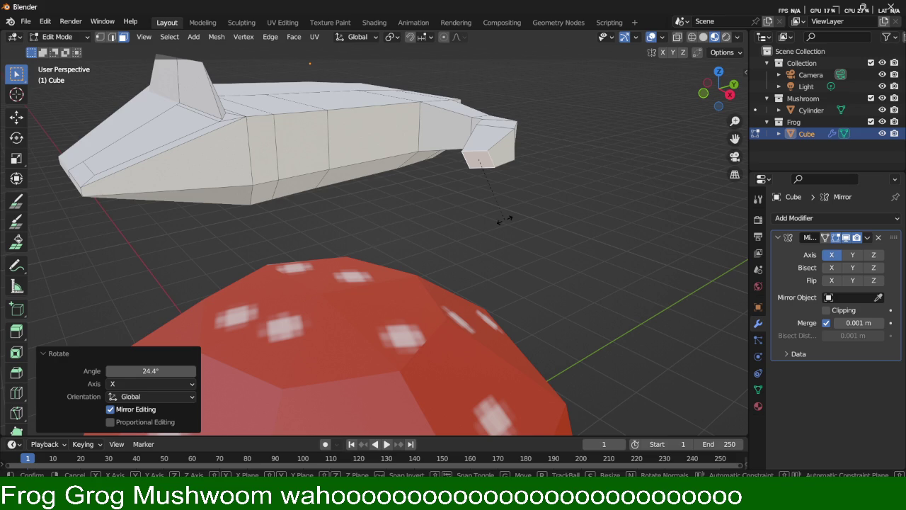
key("r")
key("y")
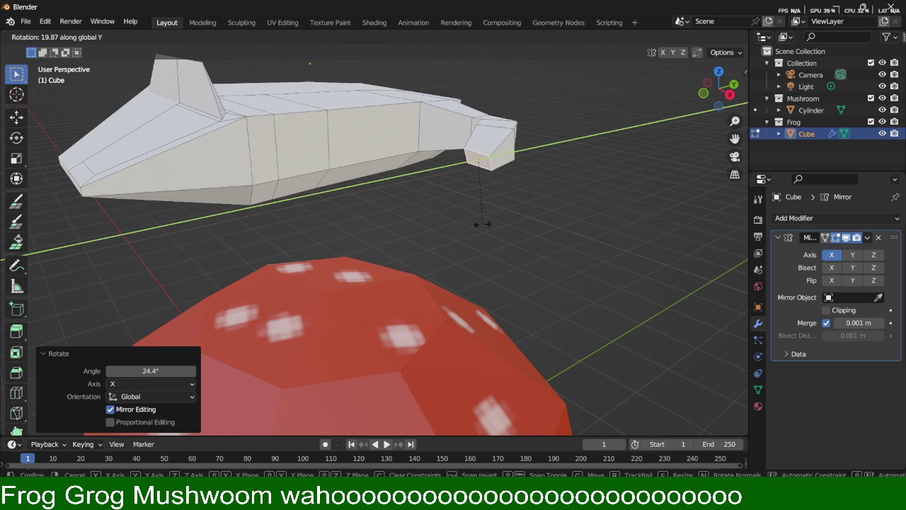
left_click(482, 222)
Step: Turn the leg end face by -9.03°
middle_click_drag(482, 223, 587, 184)
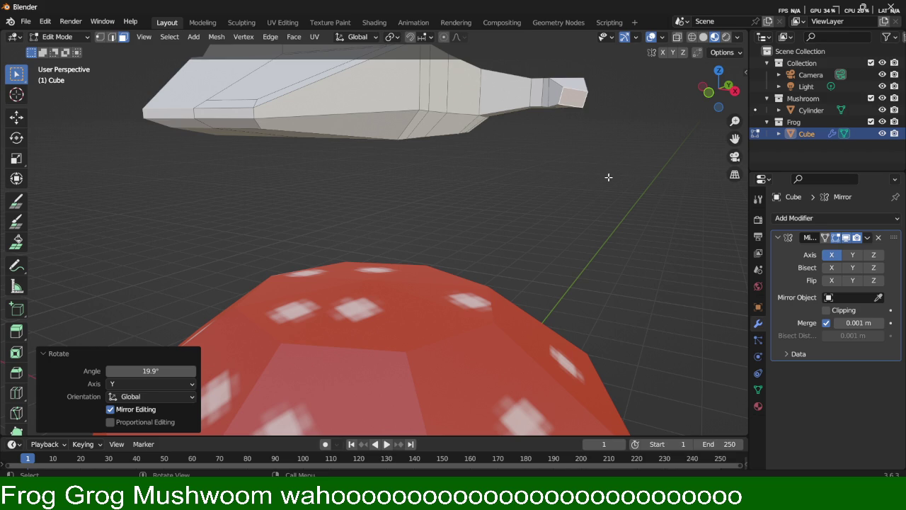
key("r")
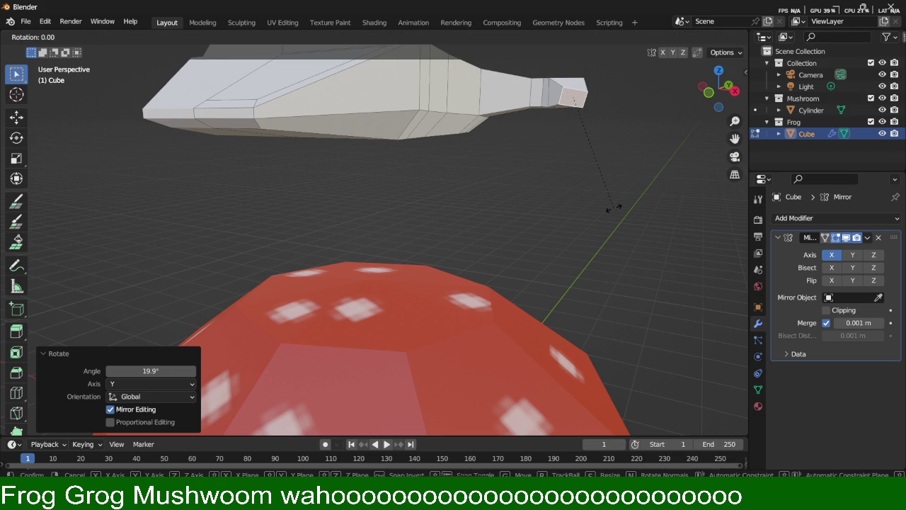
left_click(635, 205)
middle_click_drag(642, 169, 625, 198)
middle_click_drag(618, 240, 573, 217)
Step: Extrude the arm tip, shrink it to 0.775 and tilt it 22.7° about X
key("e")
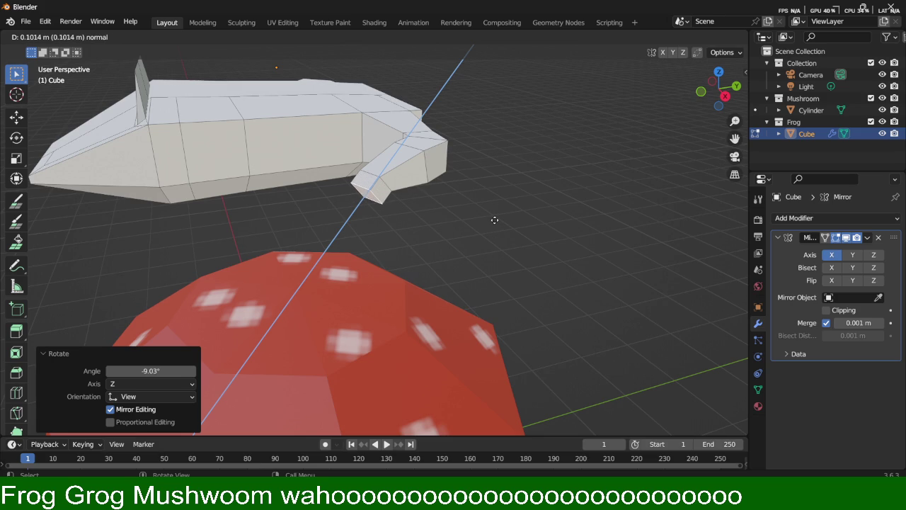
left_click(494, 220)
key("s")
left_click(539, 255)
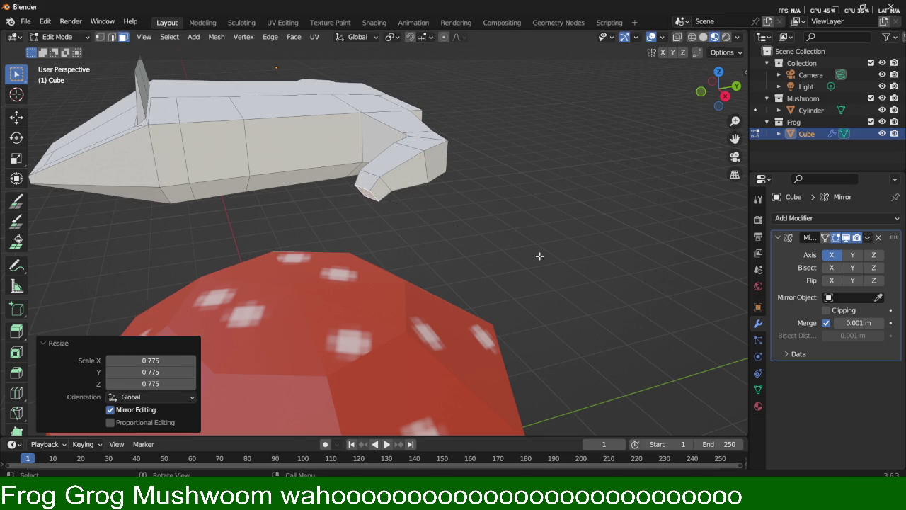
key("r")
key("z")
key("x")
left_click(576, 212)
Step: Tilt the arm tip 12.8° about Y and lower it slightly along Z
mouse_move(575, 206)
middle_mouse_down()
mouse_move(561, 262)
mouse_move(568, 262)
middle_mouse_up()
key("x")
key("Escape")
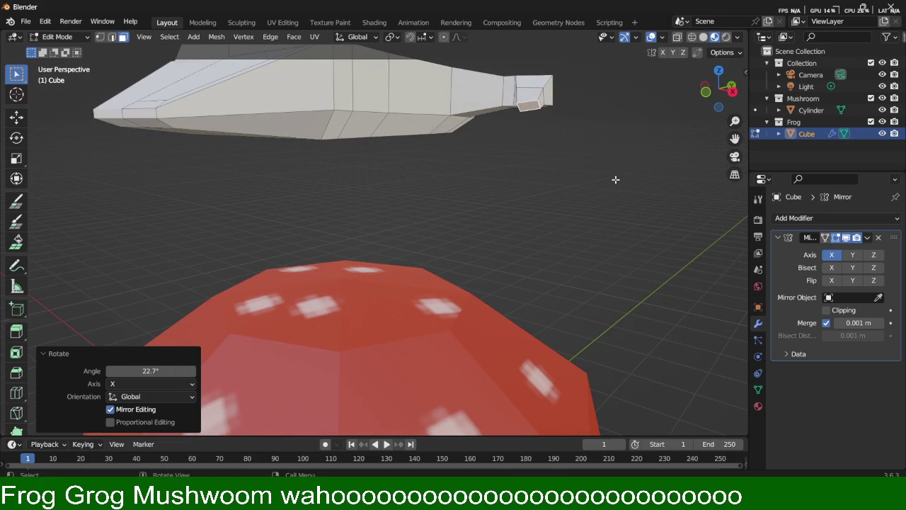
key("r")
key("y")
left_click(591, 186)
mouse_move(589, 186)
middle_mouse_down()
mouse_move(523, 174)
mouse_move(551, 167)
middle_mouse_up()
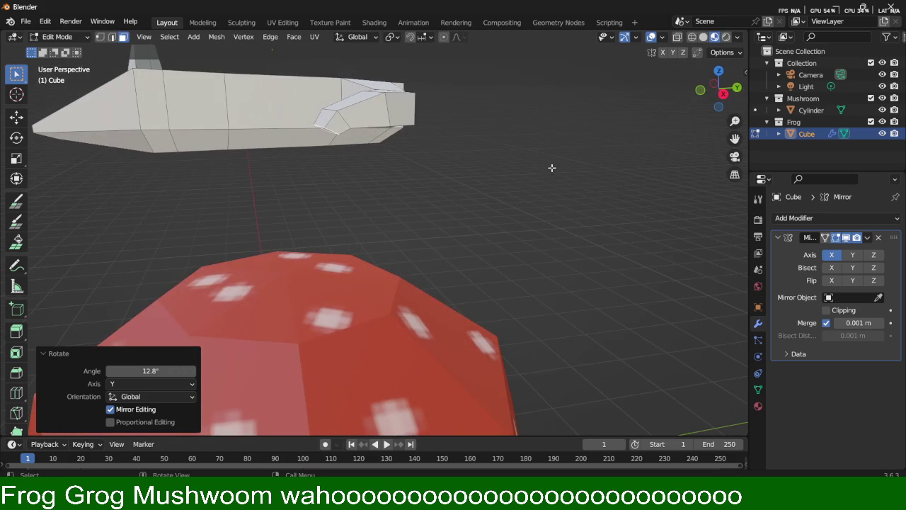
key("g")
key("z")
left_click(496, 193)
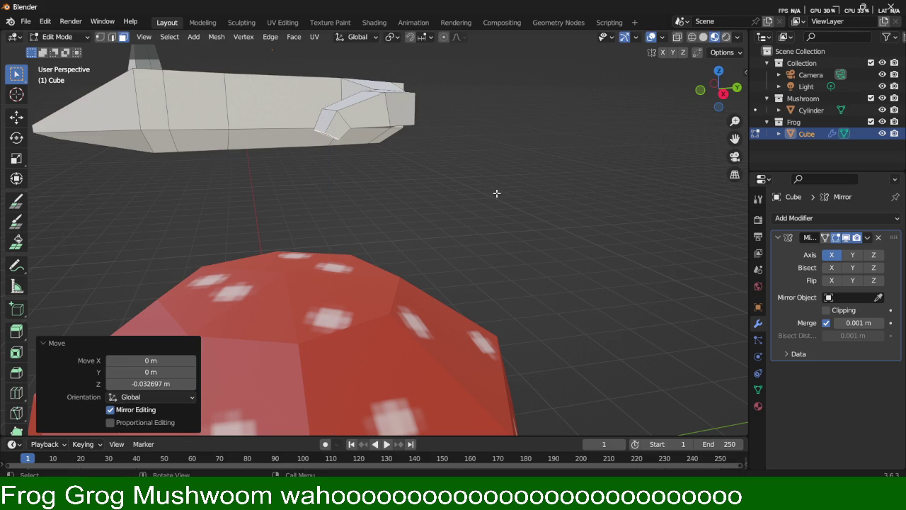
Step: Nudge the hind-leg tip, then extrude it into a foot widened about 2.825 times
key("g")
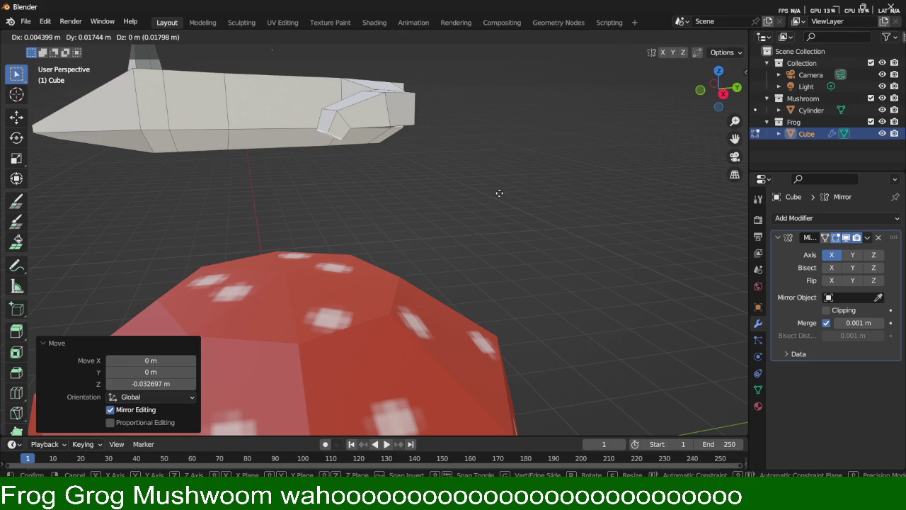
left_click(504, 192)
mouse_move(496, 196)
middle_mouse_down()
mouse_move(546, 196)
mouse_move(536, 197)
mouse_move(530, 222)
middle_mouse_up()
key("e")
left_click(559, 245)
key("s")
left_click(693, 237)
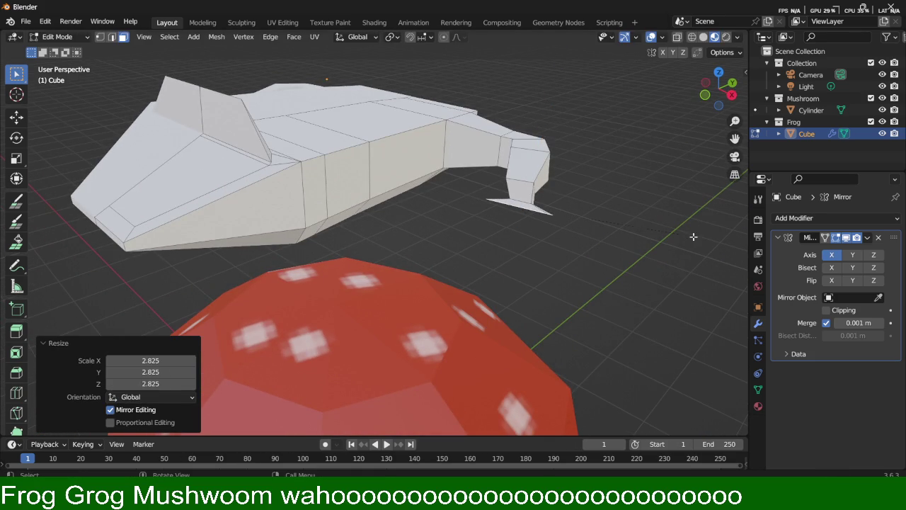
Step: Cancel the extra foot extrusion and rotation, and undo the unwanted extruded piece
key("e")
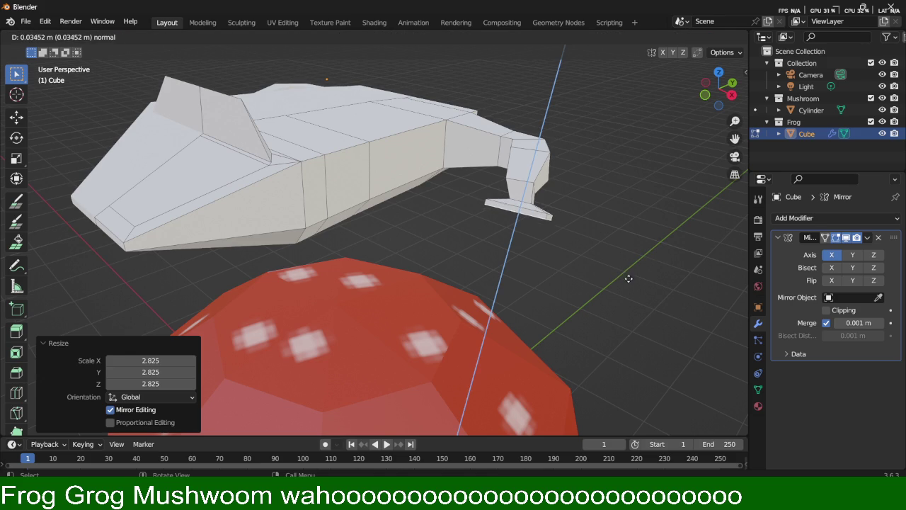
key("Escape")
middle_click_drag(587, 284, 539, 297)
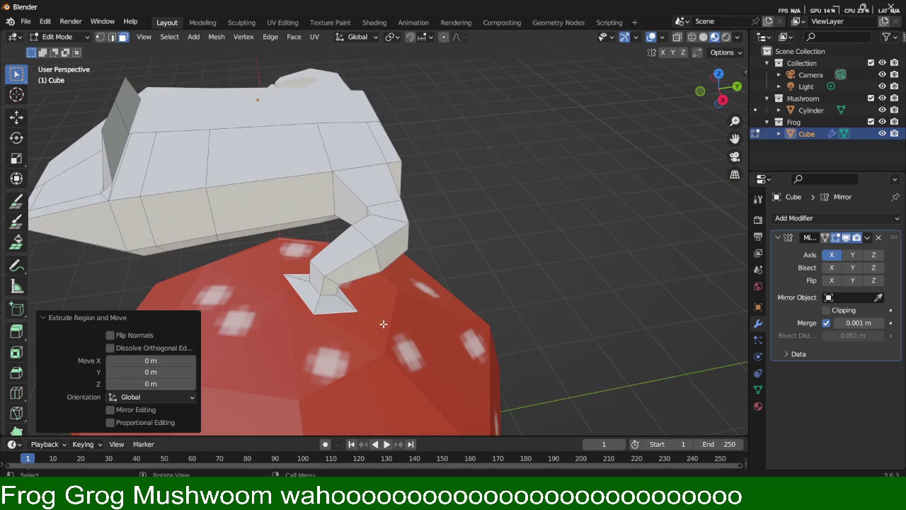
middle_click_drag(383, 323, 408, 274)
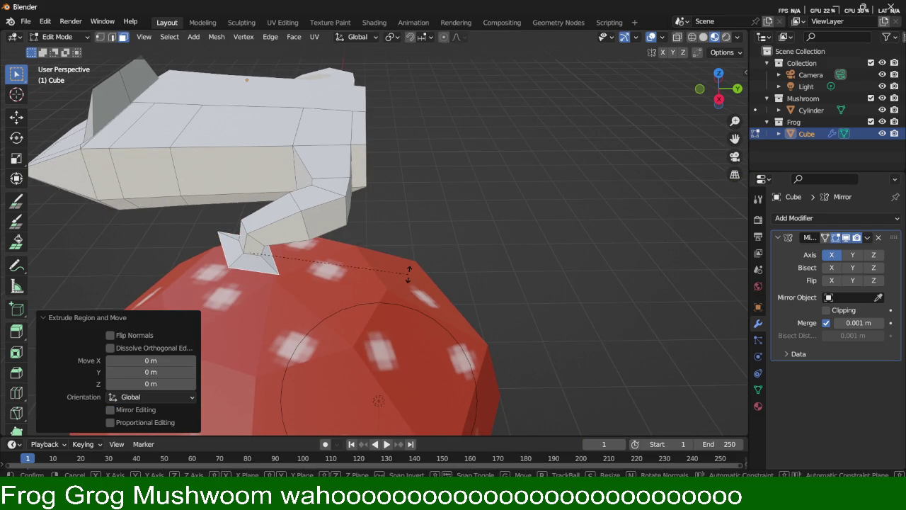
key("r")
key("z")
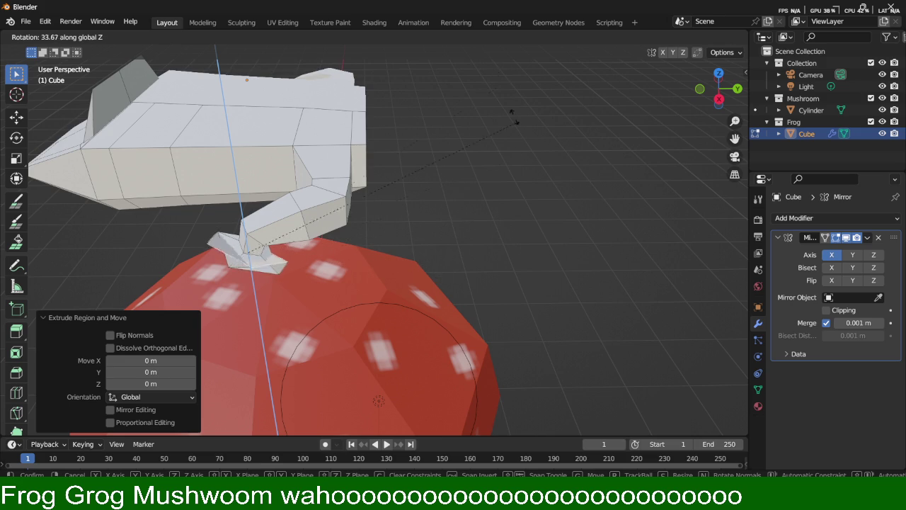
key("Escape")
key("ctrl+z")
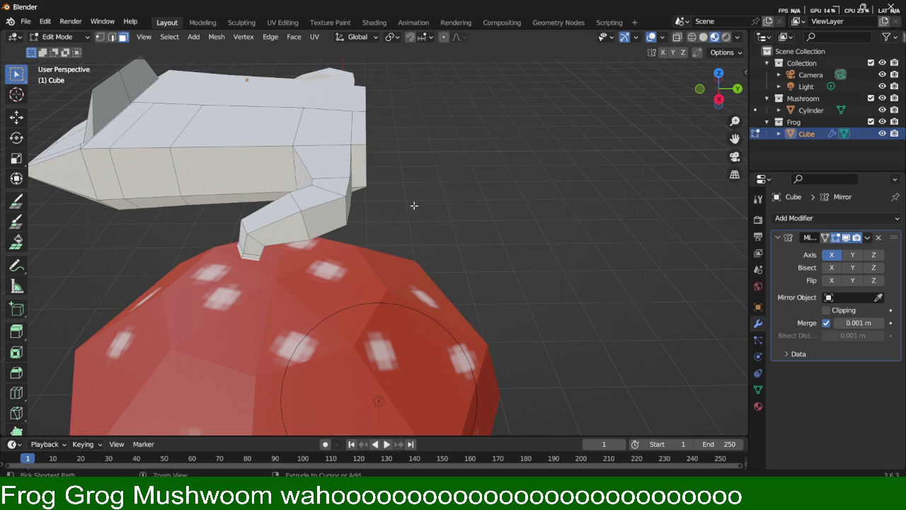
Step: Scale the hind-leg tip up about 2.918 times into a wide foot
key("s")
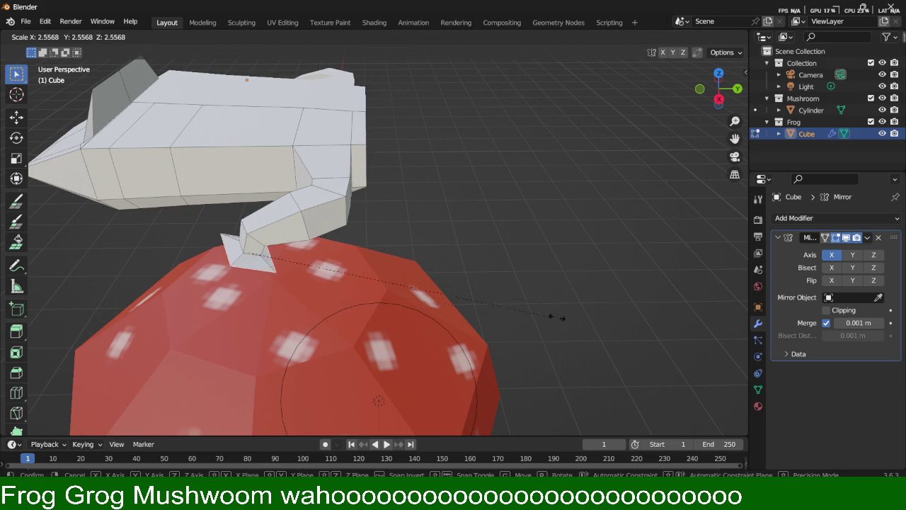
left_click(600, 303)
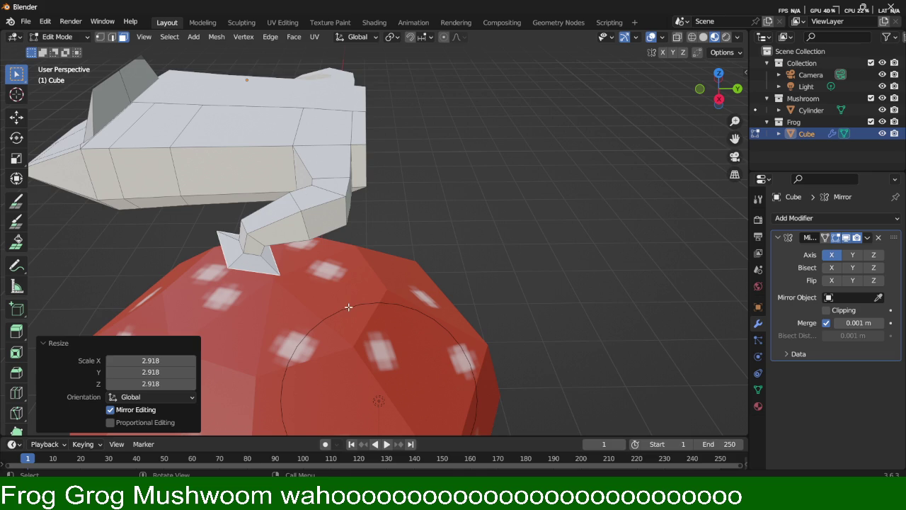
middle_click_drag(296, 308, 313, 291)
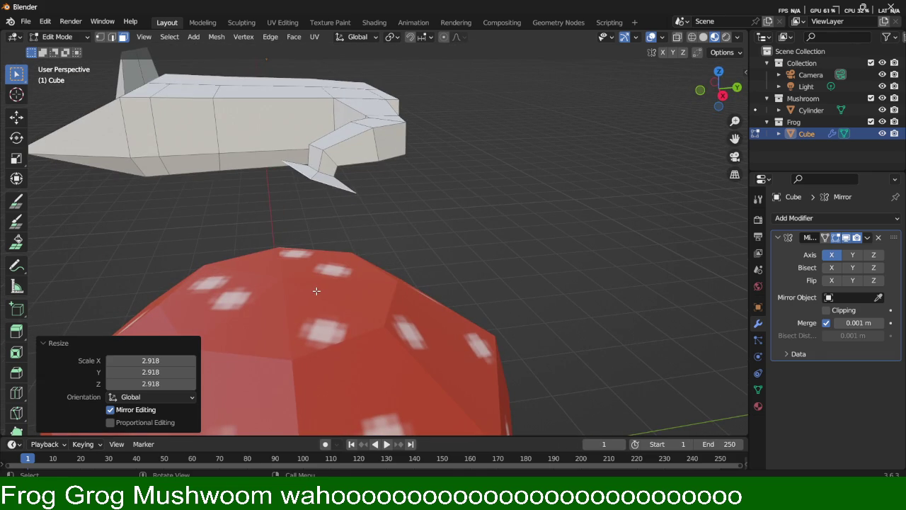
Step: Tilt the hind foot about the X axis
key("r")
key("z")
key("x")
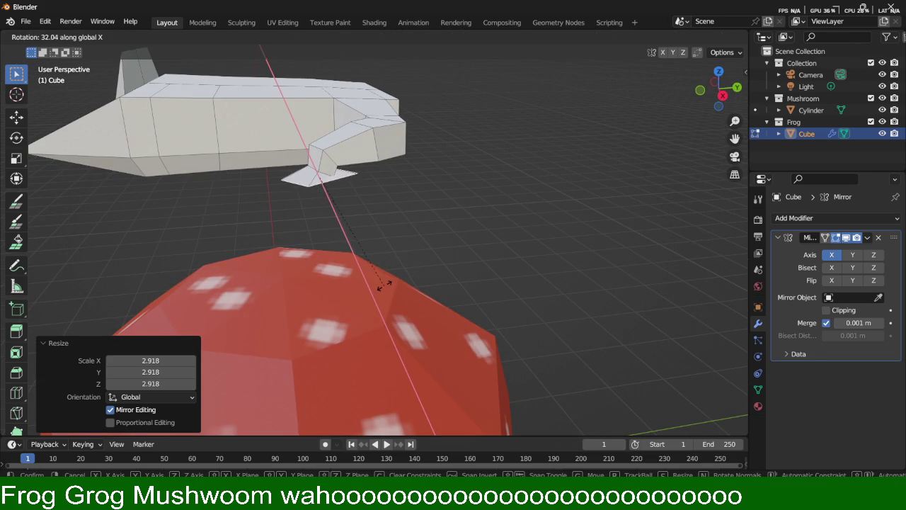
left_click(364, 289)
mouse_move(348, 277)
middle_mouse_down()
mouse_move(347, 259)
mouse_move(405, 322)
mouse_move(391, 258)
mouse_move(411, 254)
middle_mouse_up()
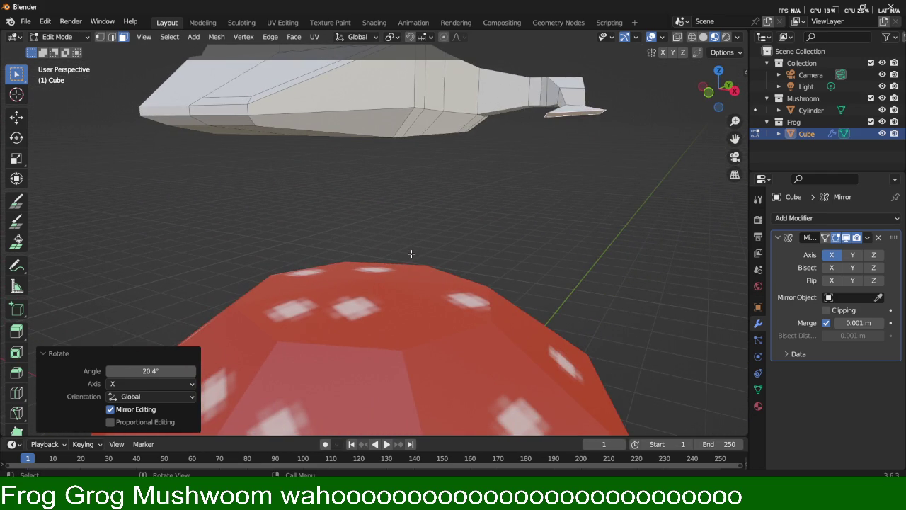
Step: Rotate the hind foot slightly about the Y axis
key("g")
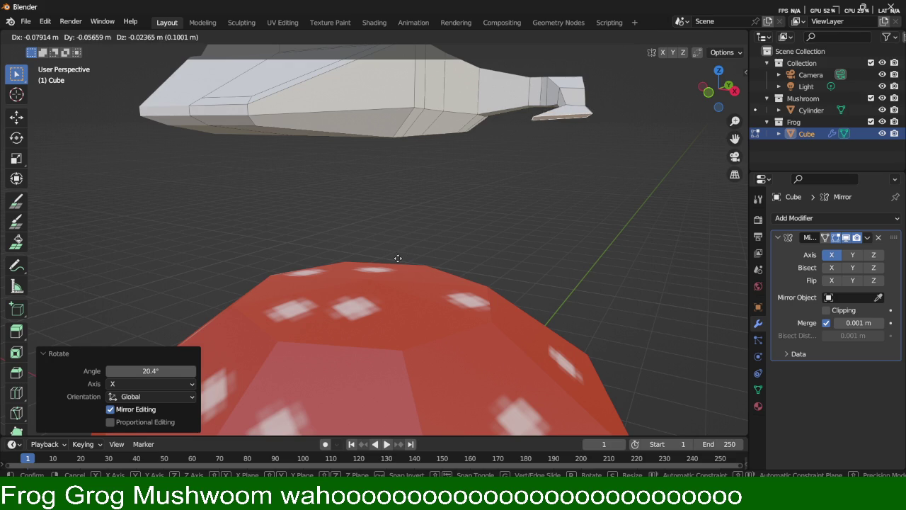
key("y")
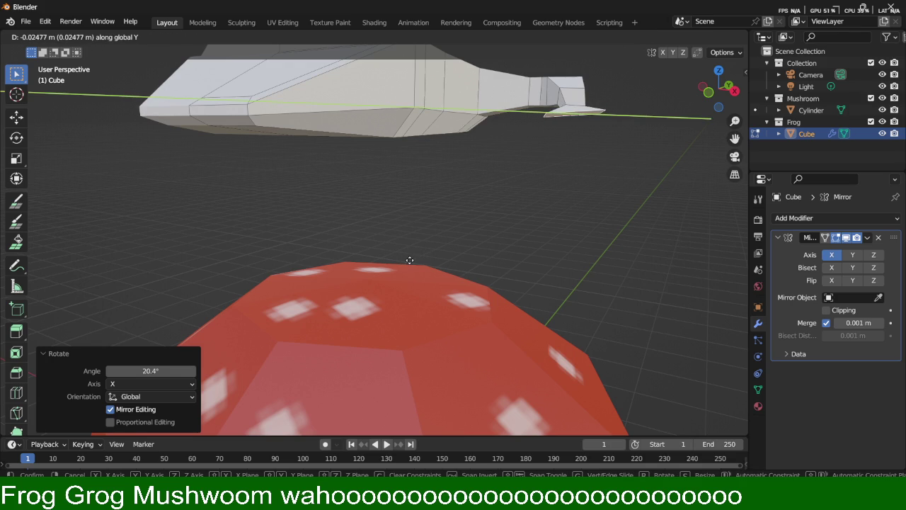
key("r")
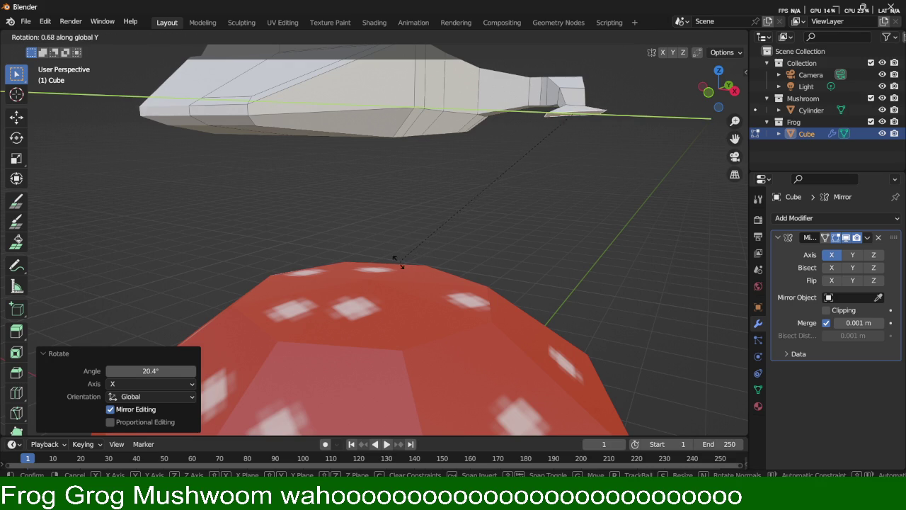
left_click(395, 235)
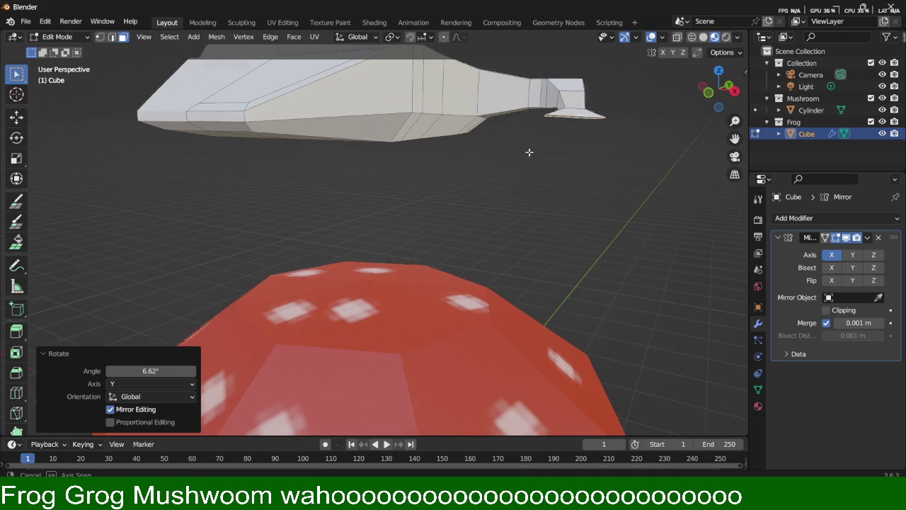
middle_click_drag(531, 148, 522, 166)
mouse_move(536, 196)
middle_mouse_down()
mouse_move(475, 181)
mouse_move(455, 203)
middle_mouse_up()
mouse_move(392, 248)
middle_mouse_down()
mouse_move(399, 242)
mouse_move(390, 257)
middle_mouse_up()
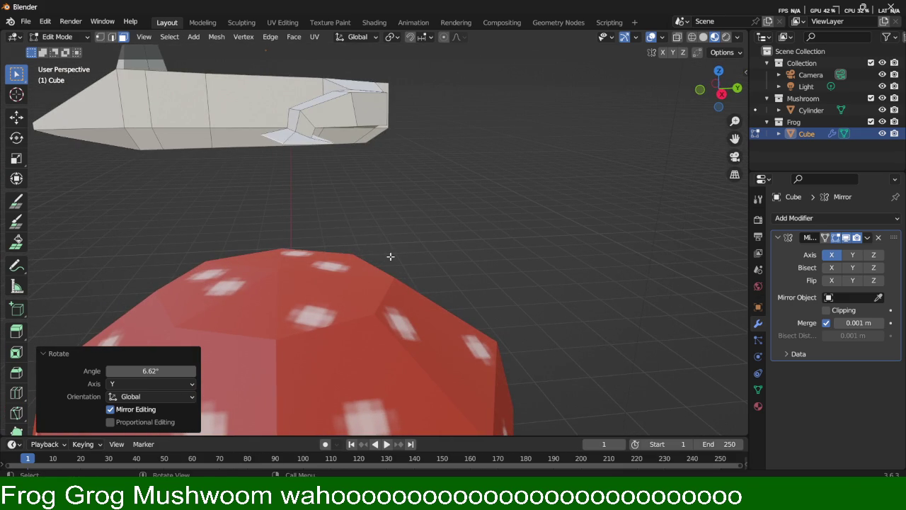
Step: Lower the hind foot slightly along Z
key("g")
key("z")
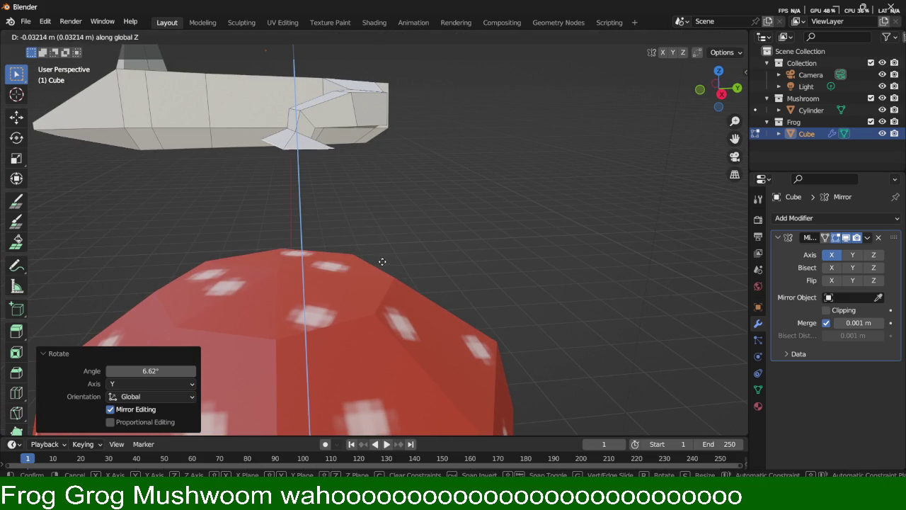
left_click(382, 262)
mouse_move(403, 247)
middle_mouse_down()
mouse_move(480, 285)
mouse_move(496, 306)
mouse_move(469, 314)
mouse_move(481, 272)
middle_mouse_up()
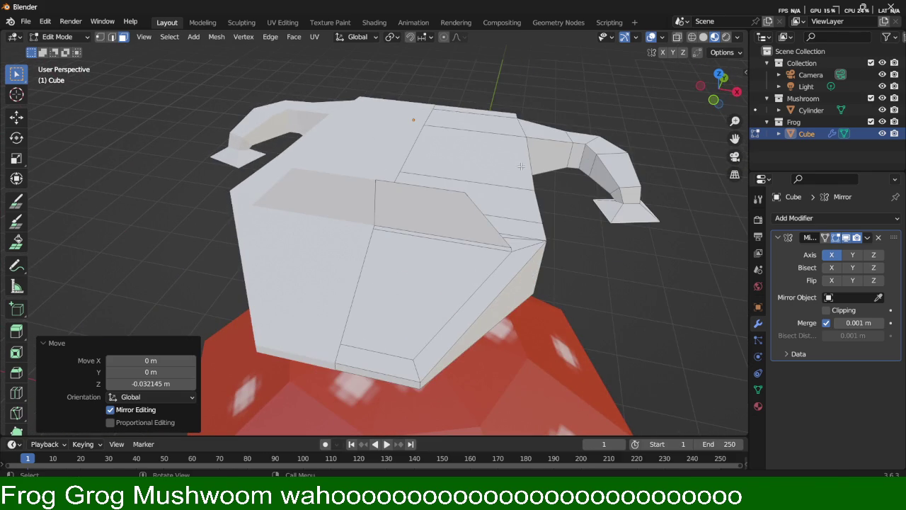
Step: Enlarge the flat hind foot, then leave mesh edit mode to review the frog
key("s")
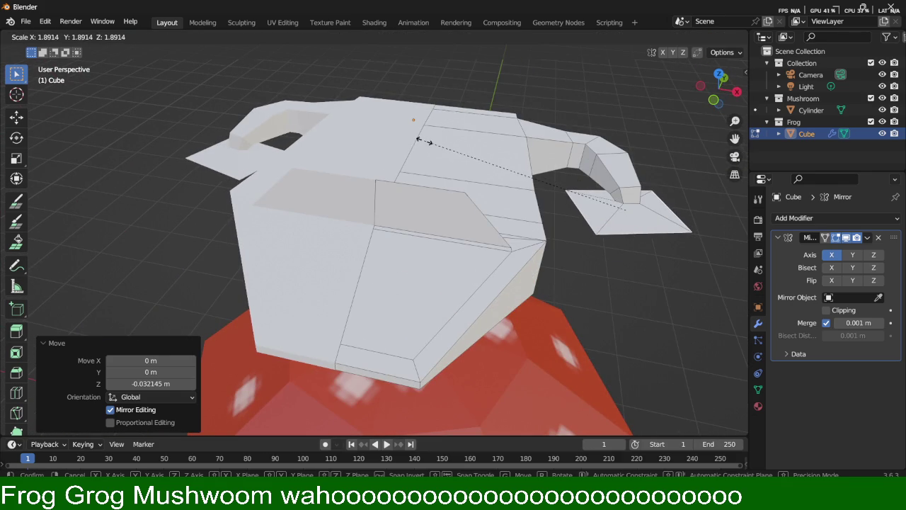
left_click(414, 138)
mouse_move(414, 137)
middle_mouse_down()
mouse_move(446, 178)
mouse_move(420, 269)
mouse_move(390, 253)
mouse_move(439, 254)
middle_mouse_up()
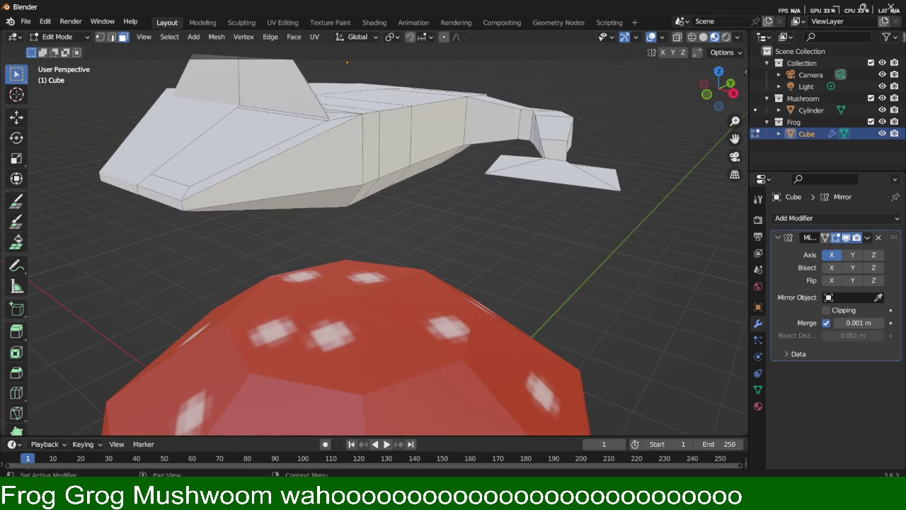
middle_click_drag(552, 234, 591, 256)
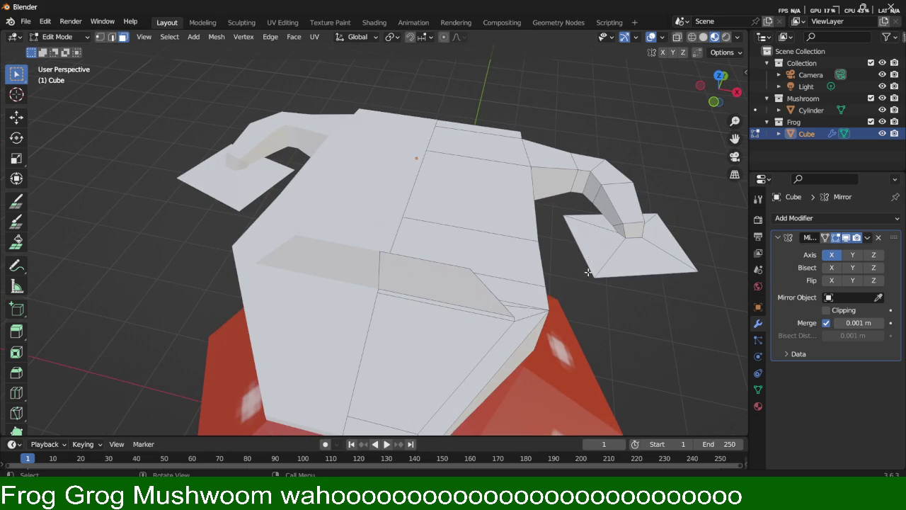
mouse_move(570, 318)
middle_mouse_down()
mouse_move(652, 350)
mouse_move(564, 312)
mouse_move(428, 303)
mouse_move(468, 291)
mouse_move(461, 300)
mouse_move(479, 279)
mouse_move(456, 268)
mouse_move(453, 229)
middle_mouse_up()
key("Tab")
key("Tab")
mouse_move(505, 187)
middle_mouse_down()
mouse_move(461, 201)
mouse_move(457, 220)
middle_mouse_up()
Step: Select a face under the frog's body and extrude it sideways along X
left_click(296, 209)
mouse_move(296, 210)
middle_mouse_down()
mouse_move(356, 234)
mouse_move(469, 238)
middle_mouse_up()
key("e")
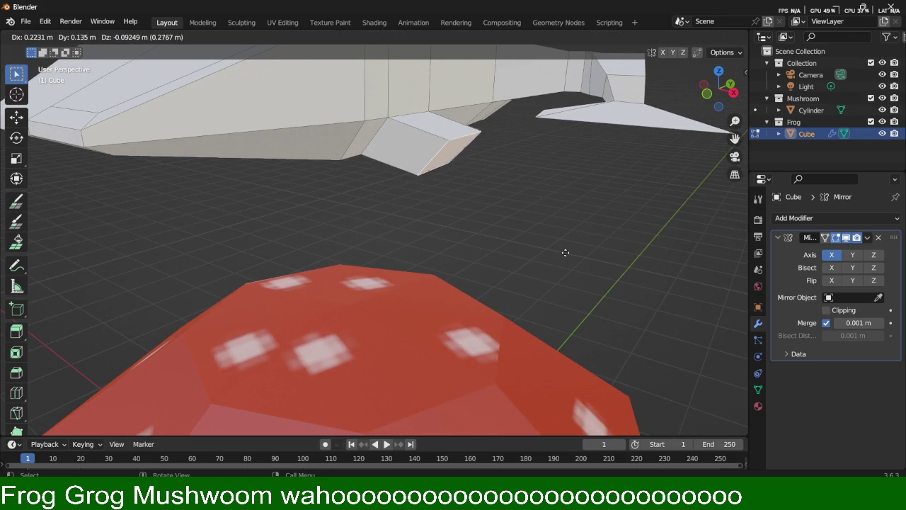
key("z")
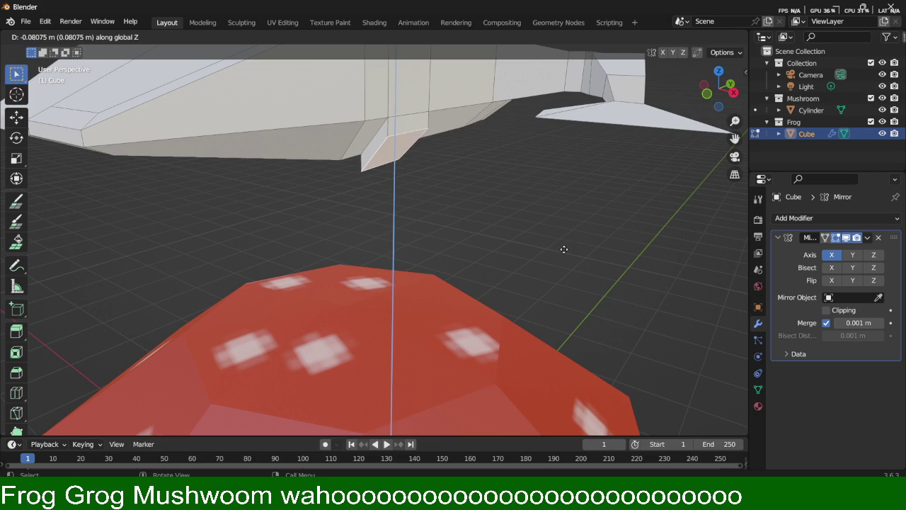
key("x")
left_click(545, 221)
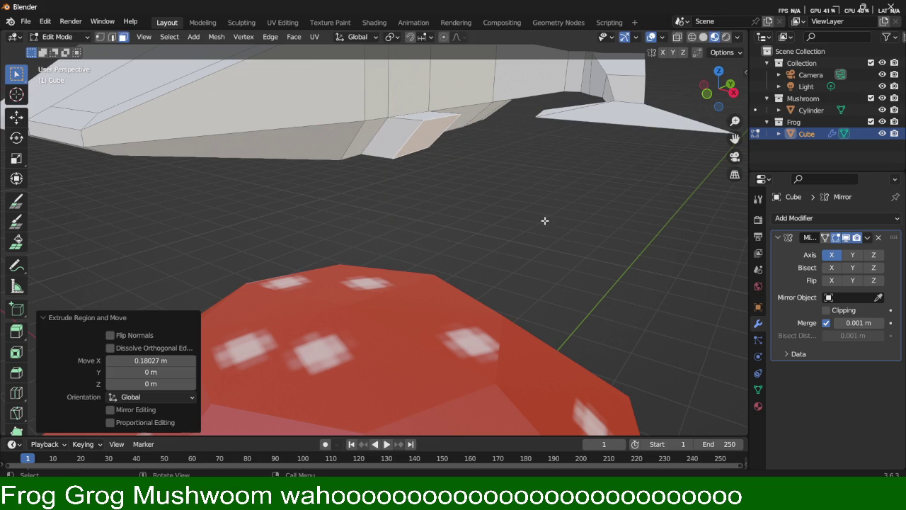
scroll(556, 209, "down", 3)
scroll(516, 222, "down", 2)
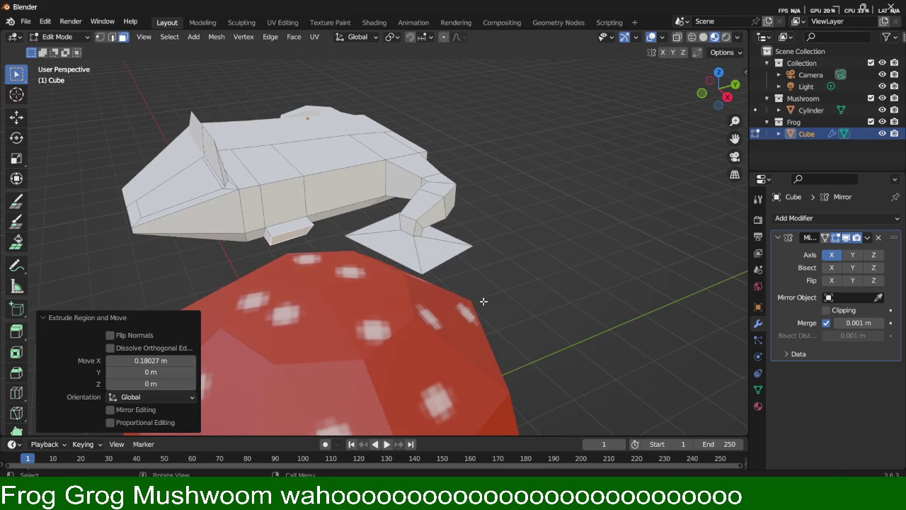
Step: Shrink the leg stub to 0.65, then narrow it to 0.644 along Y
key("s")
left_click(444, 290)
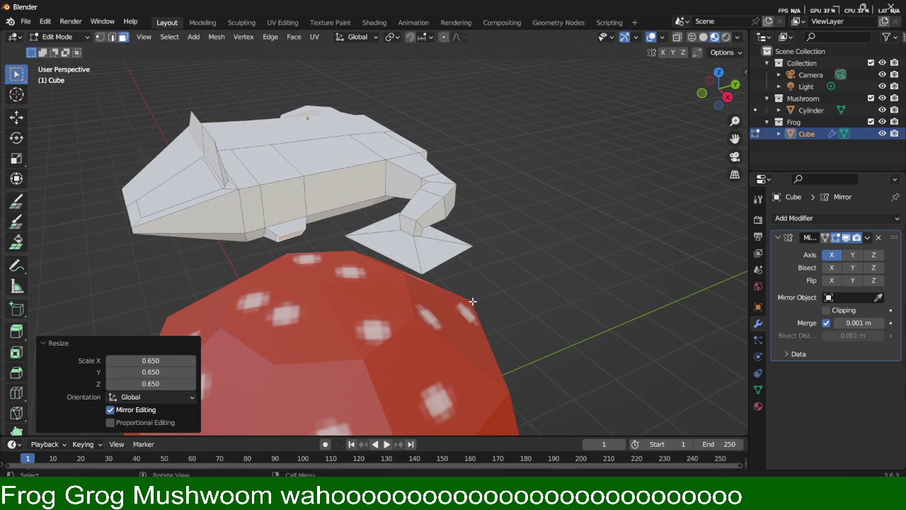
key("g")
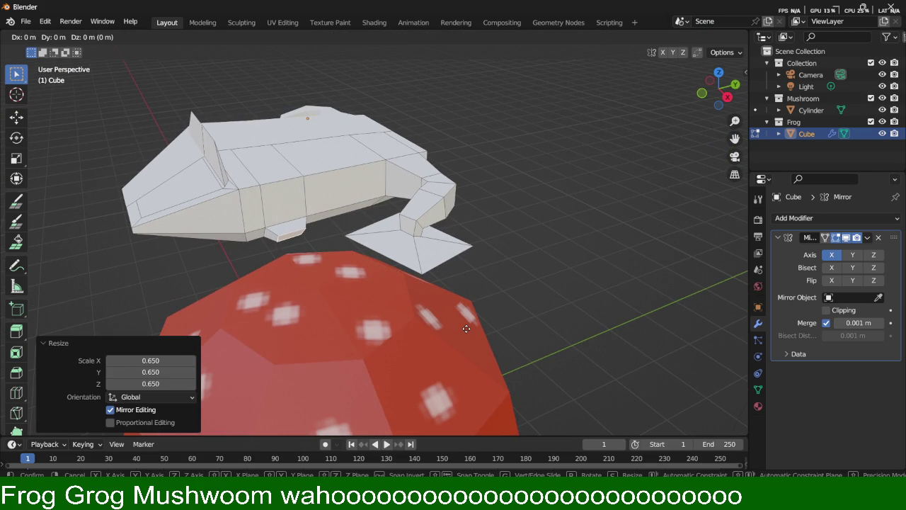
right_click(488, 333)
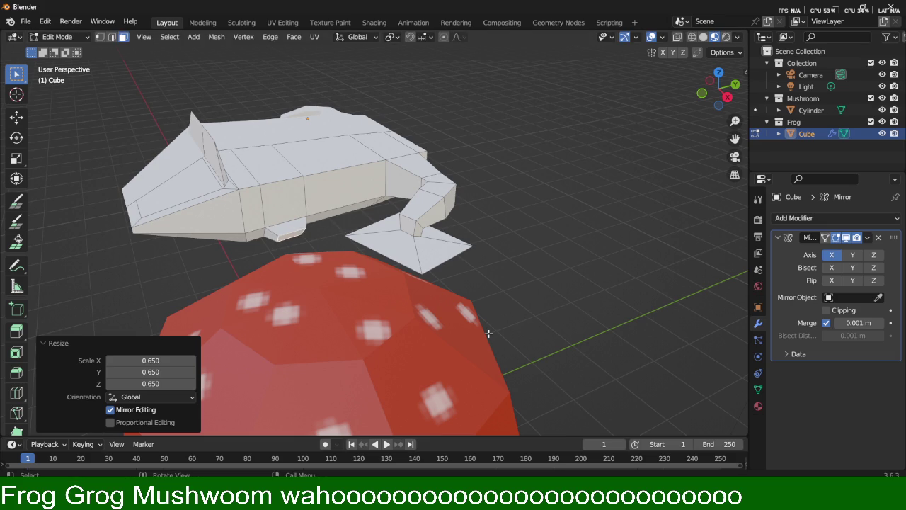
key("s")
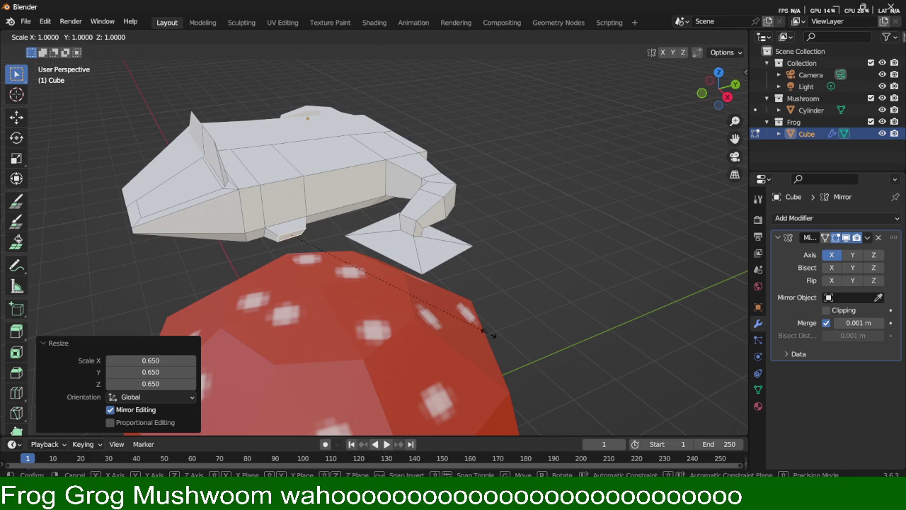
key("y")
left_click(414, 306)
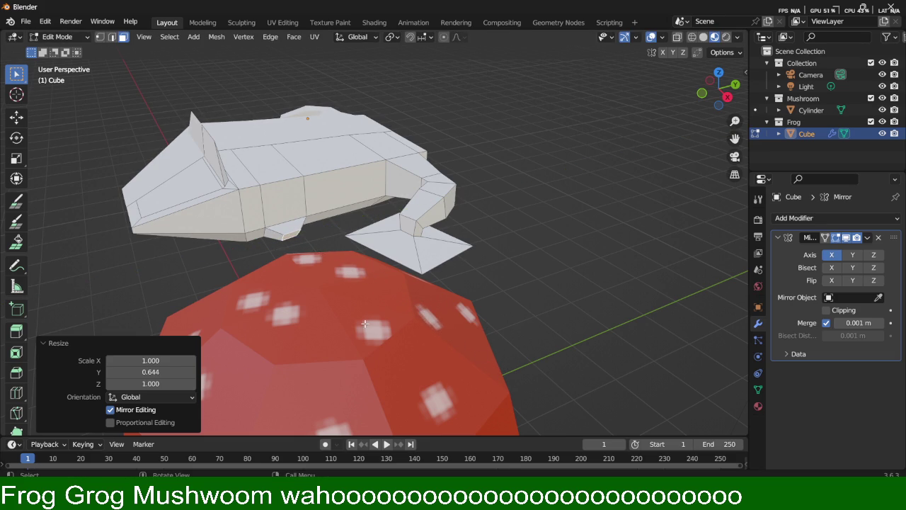
middle_click_drag(380, 321, 394, 325)
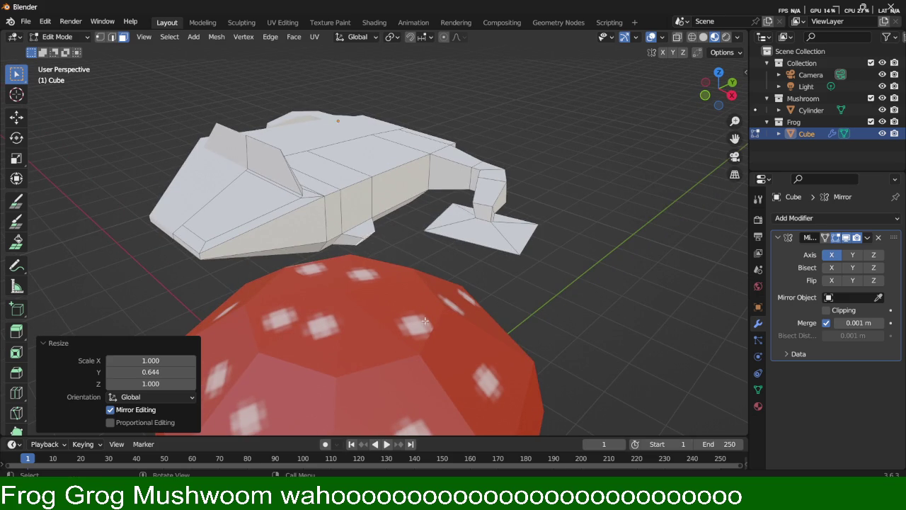
Step: Extrude the front-leg stub a further 0.061 m down and inspect it from below
key("e")
left_click(479, 278)
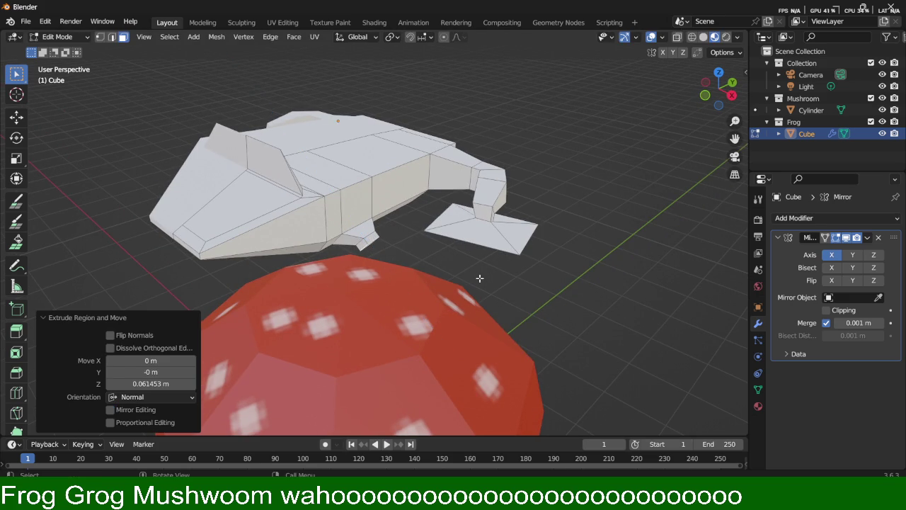
middle_click_drag(418, 301, 442, 288)
middle_click_drag(535, 253, 514, 239)
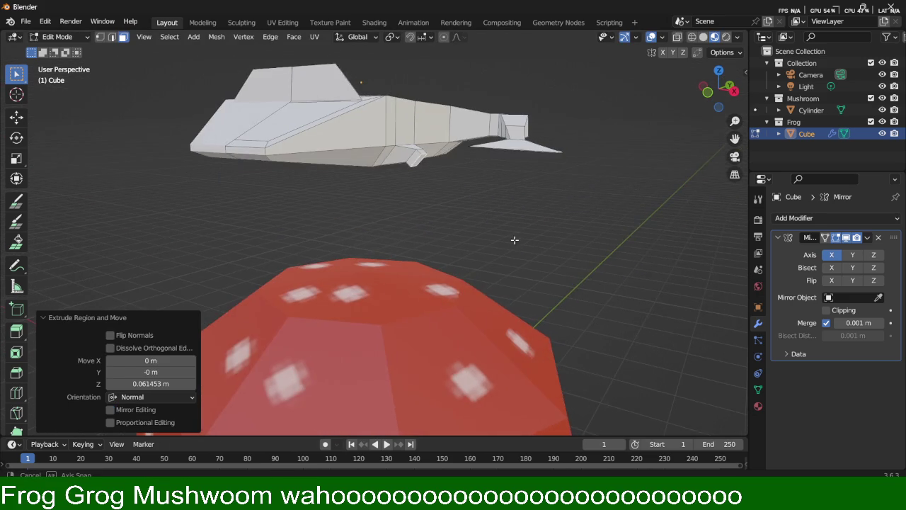
middle_click_drag(467, 219, 499, 188)
mouse_move(502, 153)
middle_mouse_down()
mouse_move(597, 233)
mouse_move(574, 222)
middle_mouse_up()
mouse_move(485, 218)
middle_mouse_down()
mouse_move(469, 250)
mouse_move(403, 186)
middle_mouse_up()
mouse_move(417, 117)
middle_mouse_down()
mouse_move(447, 147)
mouse_move(463, 124)
mouse_move(445, 123)
mouse_move(466, 189)
middle_mouse_up()
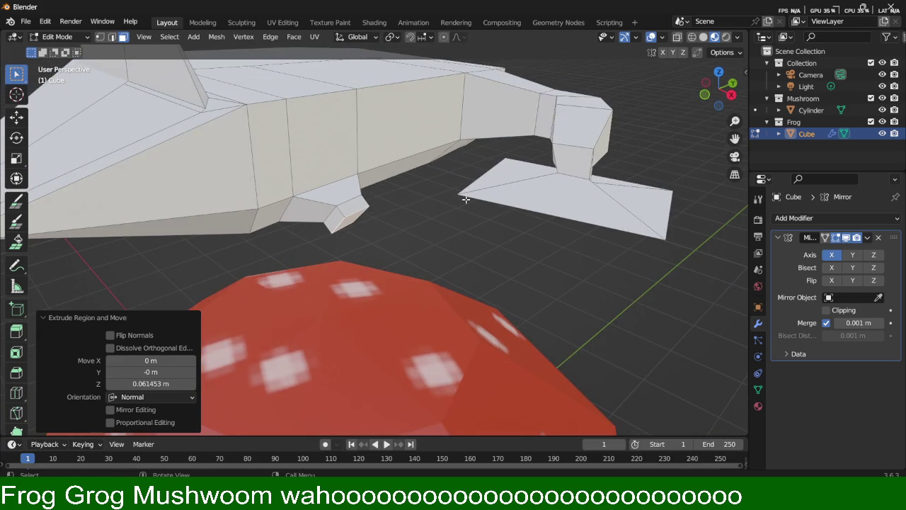
Step: In vertex mode, lower a hind-foot corner vertex 0.045 m along Z, checking front and side views
key("1")
middle_click_drag(505, 246, 540, 259)
key("g")
key("z")
left_click(543, 269)
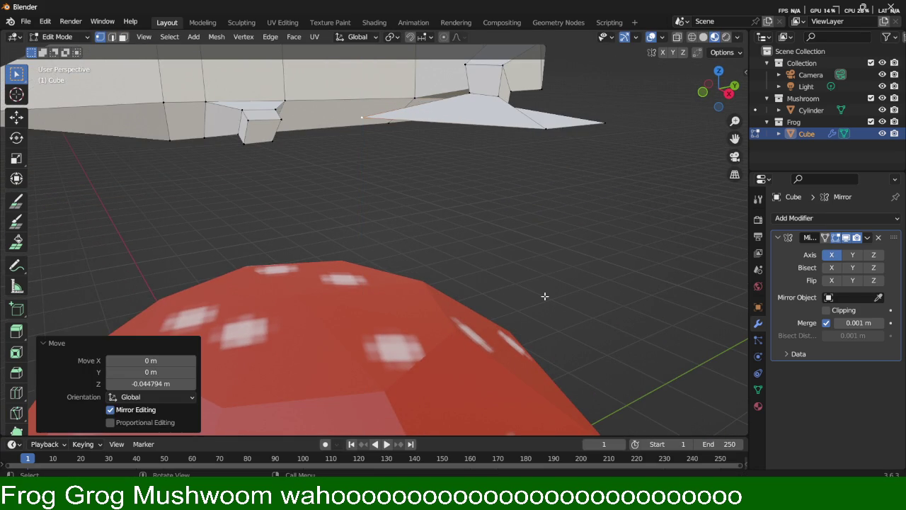
key("KP_1")
key("KP_3")
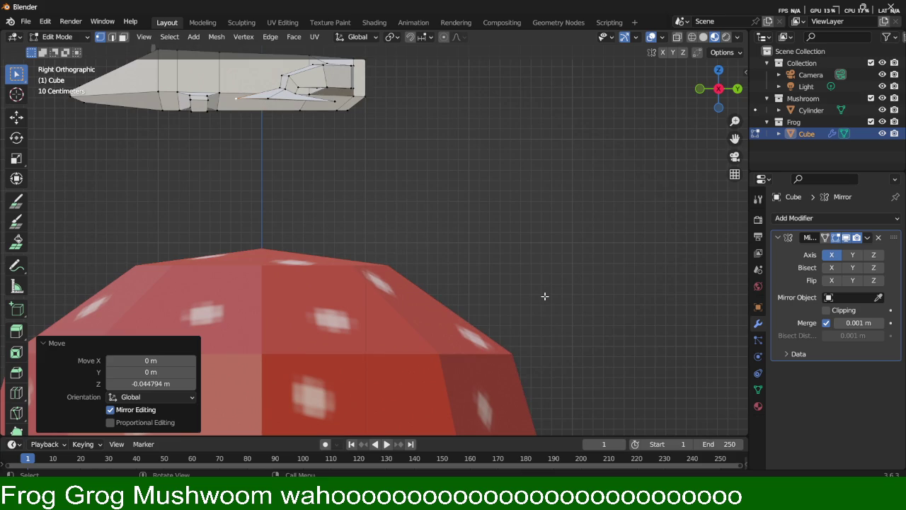
Step: In front view, lower the outer tip vertex of the hind foot along Z
key("KP_1")
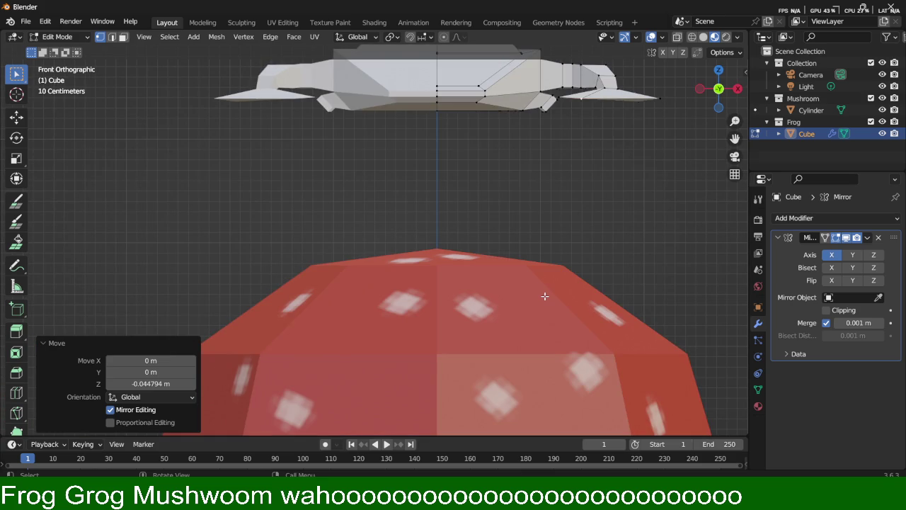
left_click(657, 94)
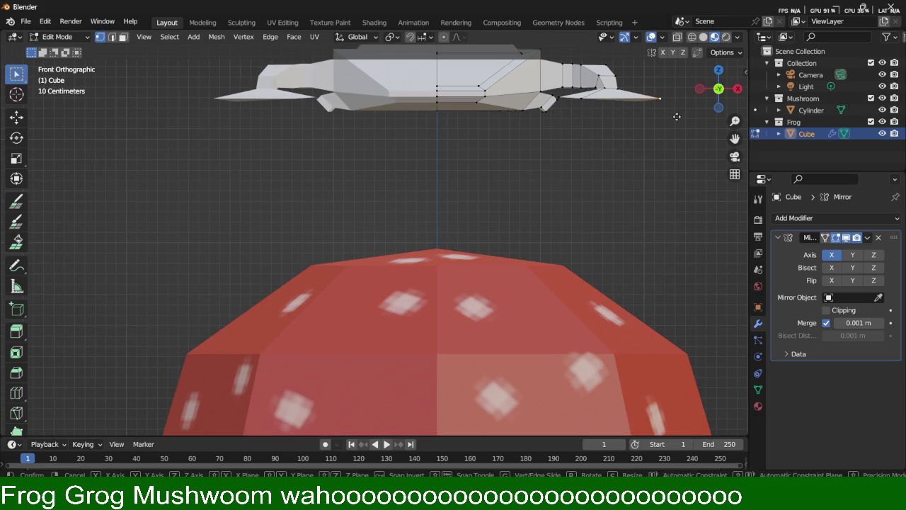
key("g")
key("z")
left_click(680, 120)
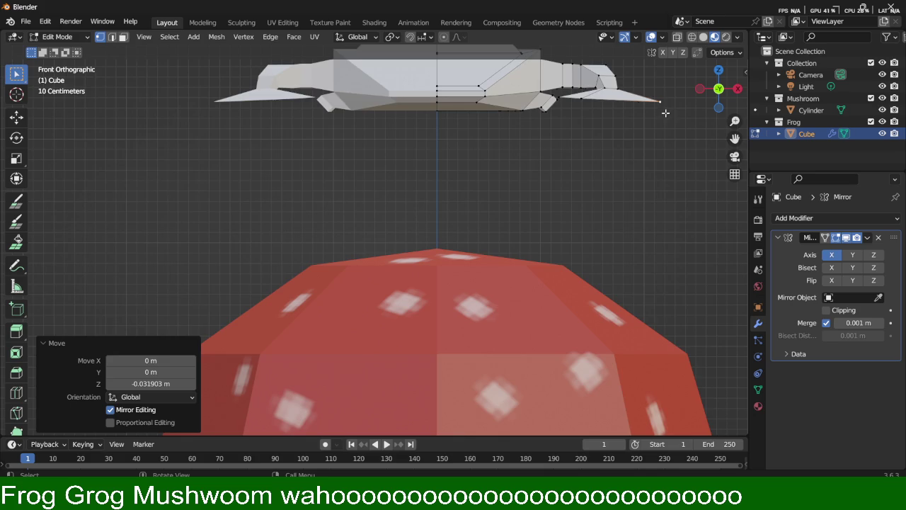
scroll(636, 118, "up", 2)
mouse_move(635, 116)
middle_mouse_down("shift")
mouse_move(485, 239)
mouse_move(542, 205)
mouse_move(532, 164)
mouse_move(396, 171)
middle_mouse_up("shift")
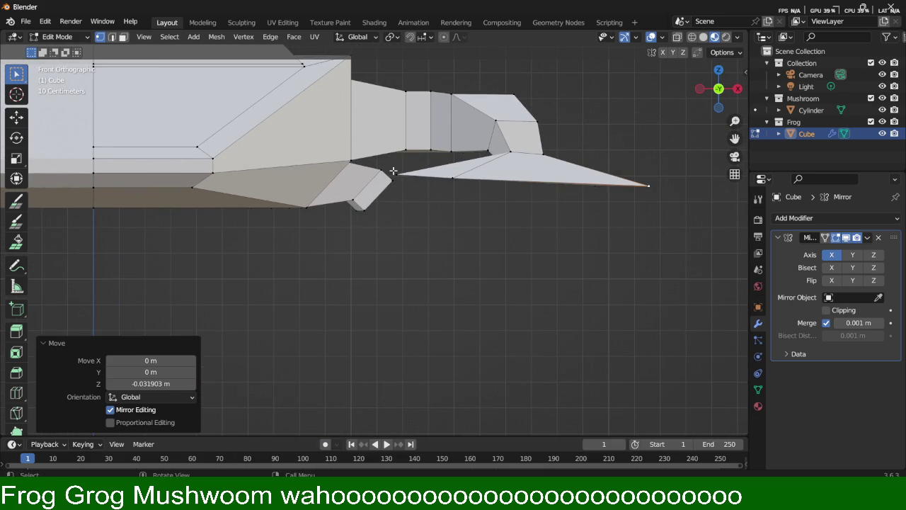
Step: Lower the hind foot's inner corner vertex and a neighbouring edge vertex along Z
left_click(394, 172)
key("g")
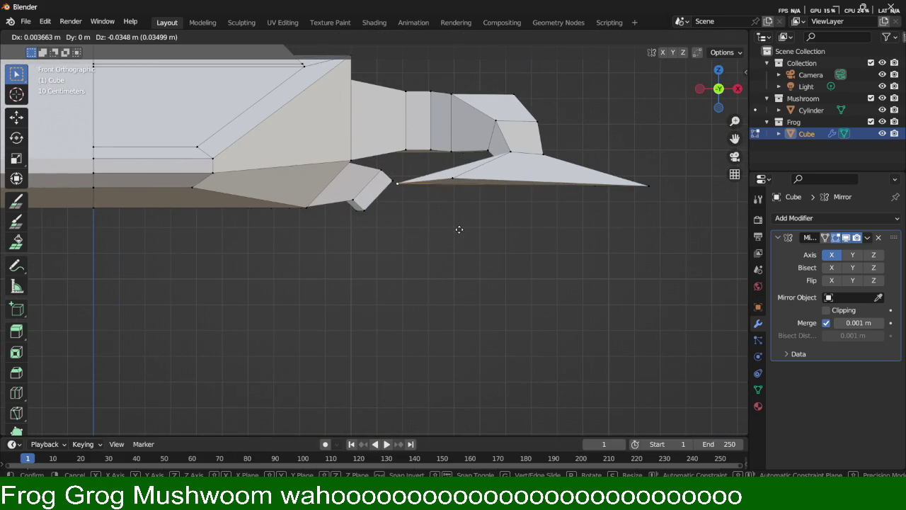
key("z")
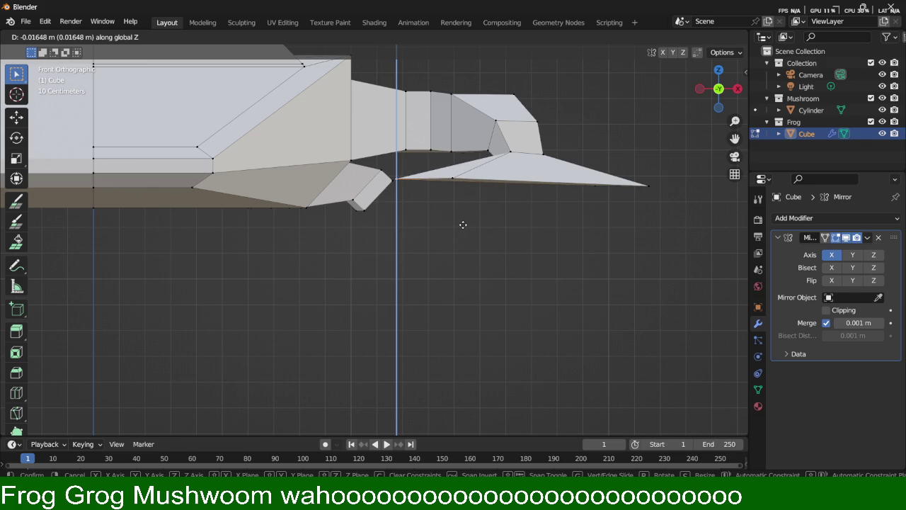
left_click(462, 225)
left_click(451, 179)
key("g")
key("z")
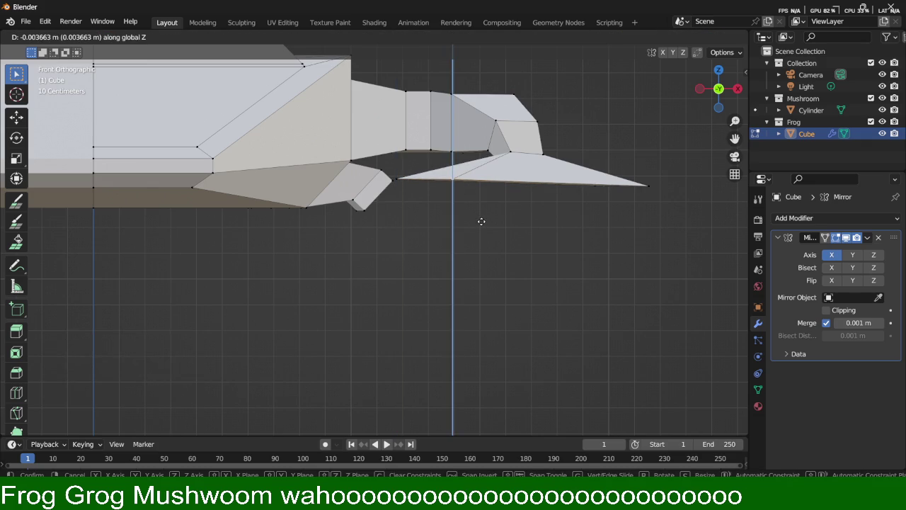
left_click(482, 221)
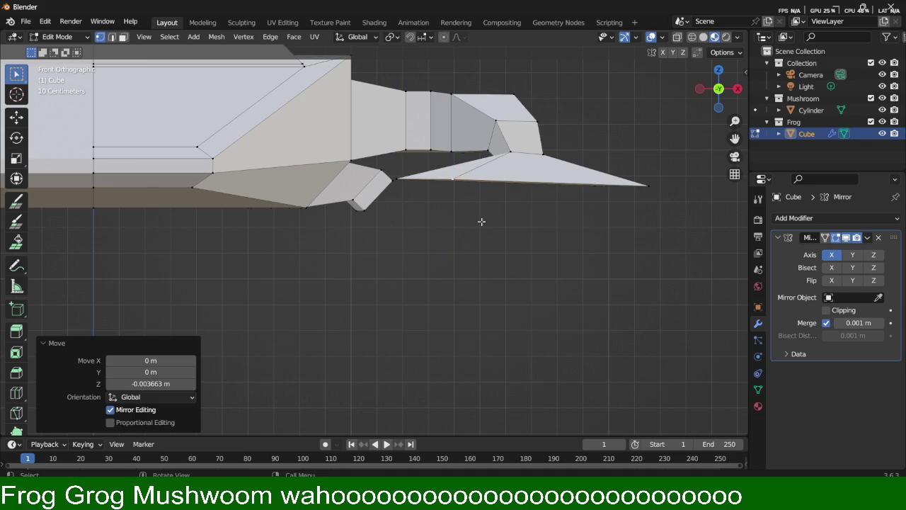
Step: Drop the inner corner and the next foot vertex a little further, about 0.016 m
left_click(399, 178)
key("g")
key("z")
left_click(463, 214)
left_click(453, 182)
key("g")
key("z")
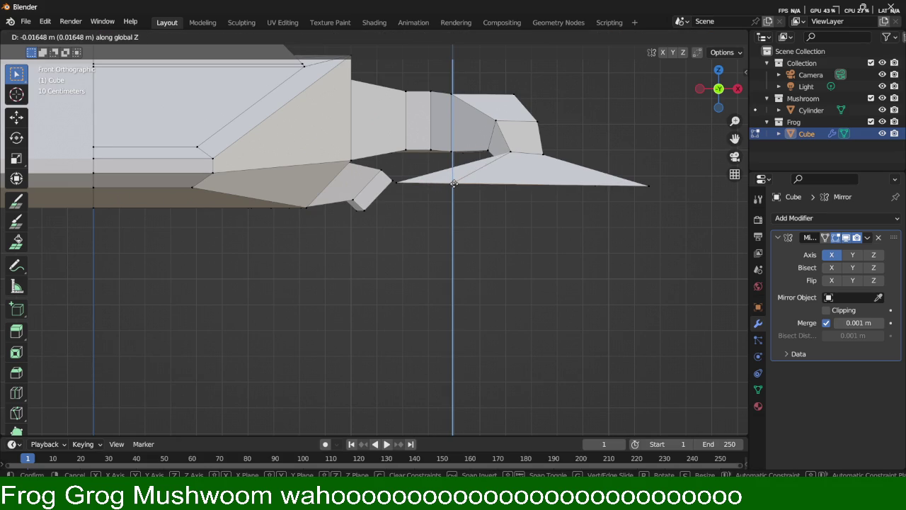
left_click(454, 183)
Step: Orbit and zoom to inspect the sloped foot and front leg from the side
mouse_move(614, 212)
middle_mouse_down()
mouse_move(275, 215)
mouse_move(303, 252)
mouse_move(366, 228)
mouse_move(373, 257)
mouse_move(486, 249)
mouse_move(240, 218)
mouse_move(222, 196)
mouse_move(323, 184)
mouse_move(506, 279)
mouse_move(491, 307)
mouse_move(390, 305)
mouse_move(491, 307)
mouse_move(408, 276)
mouse_move(342, 213)
middle_mouse_up()
scroll(488, 298, "down", 2)
mouse_move(447, 229)
middle_mouse_down()
mouse_move(526, 226)
mouse_move(434, 279)
mouse_move(332, 254)
mouse_move(311, 207)
middle_mouse_up()
scroll(453, 264, "up", 2)
scroll(522, 283, "up", 2)
scroll(501, 269, "up", 1)
scroll(424, 269, "up", 1)
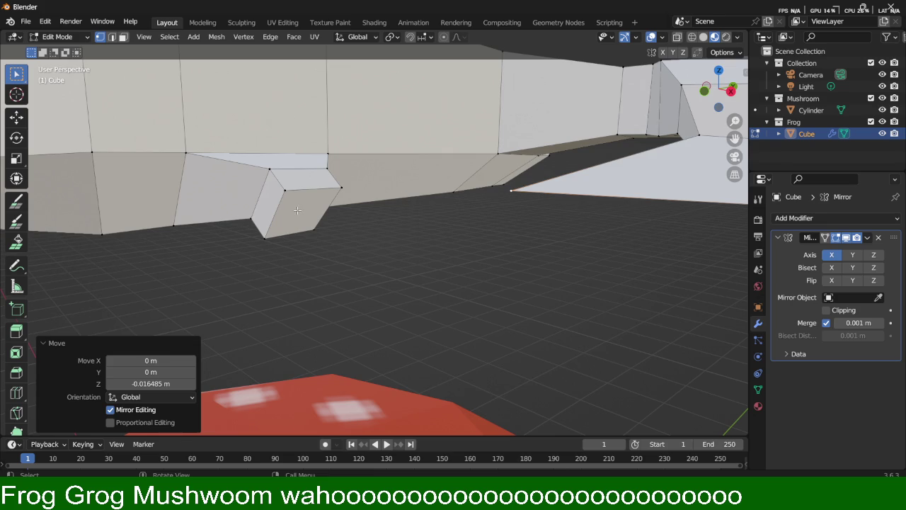
key("3")
left_click(297, 212)
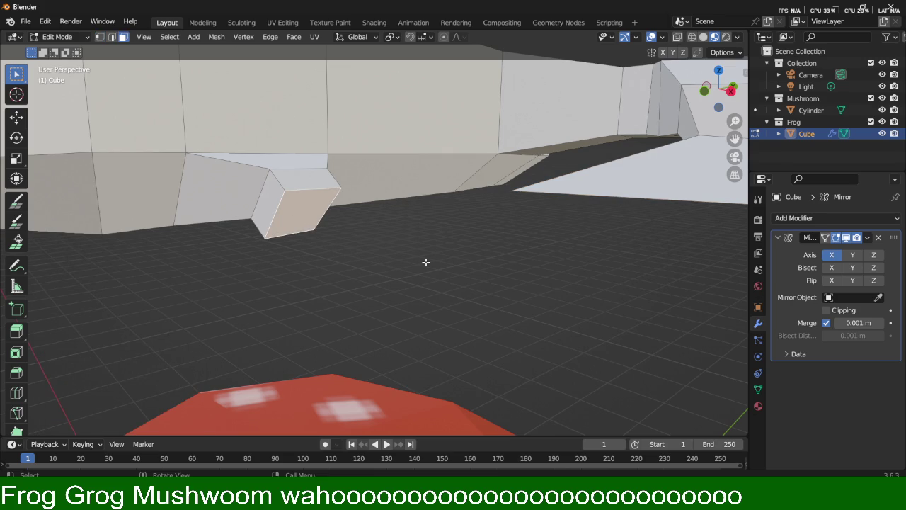
key("e")
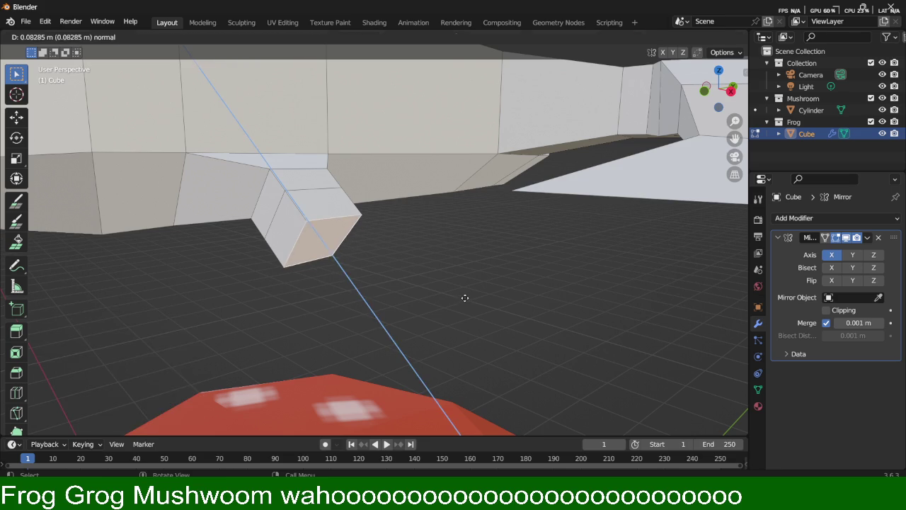
left_click(466, 300)
key("s")
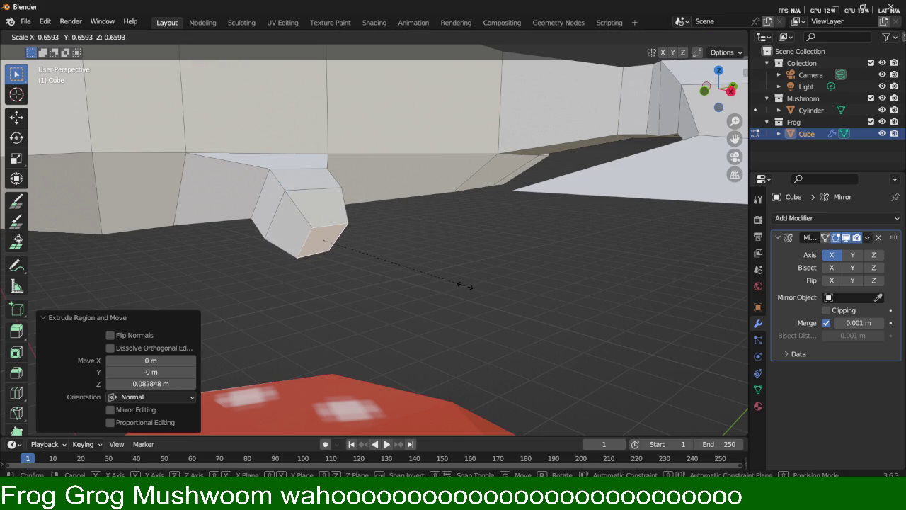
left_click(514, 312)
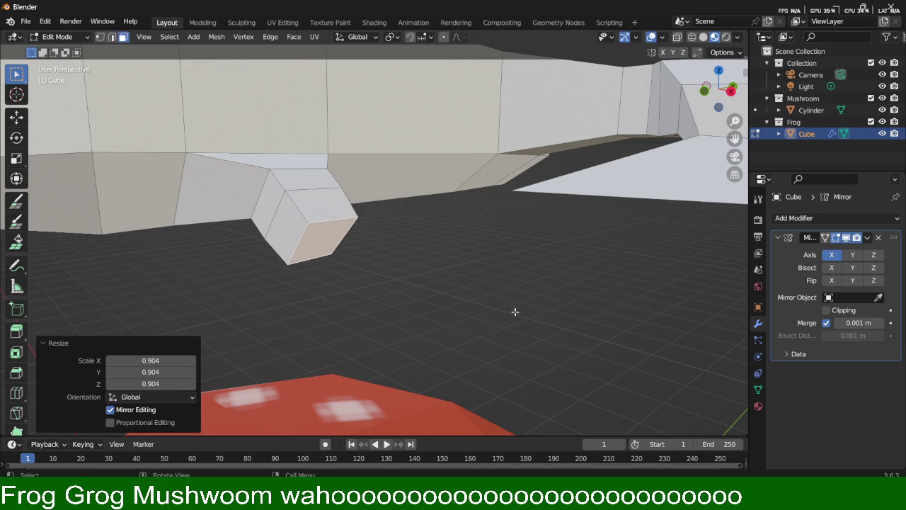
middle_click_drag(364, 294, 404, 300)
middle_click_drag(604, 288, 591, 278)
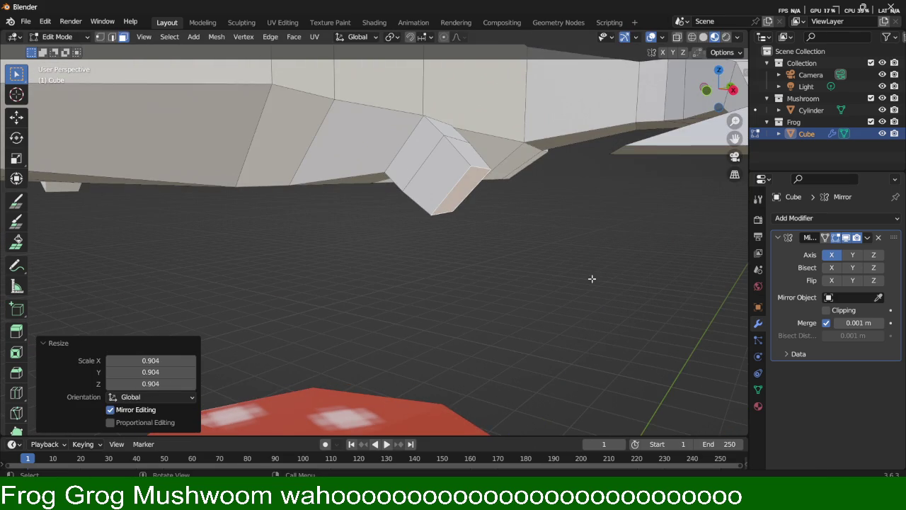
key("ctrl+z")
key("ctrl+z")
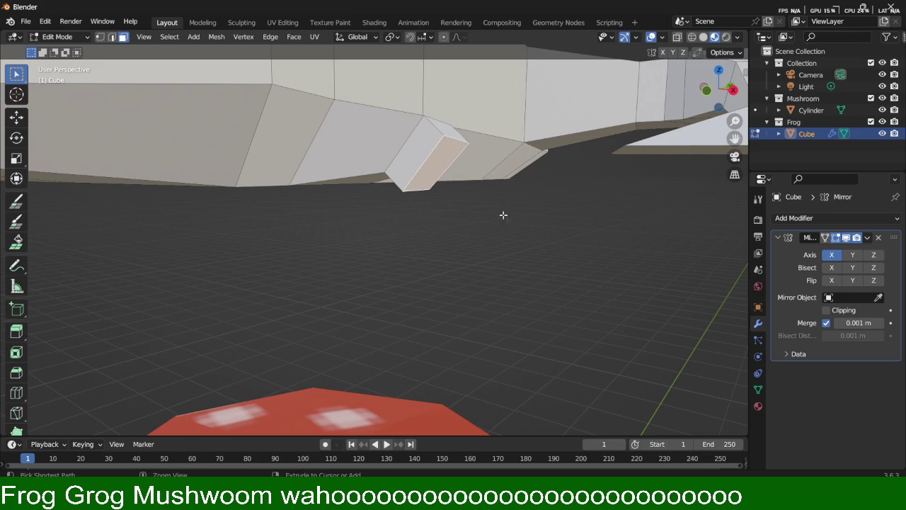
Step: Raise the front leg's bottom face along Z and push it forward along Y
key("g")
key("z")
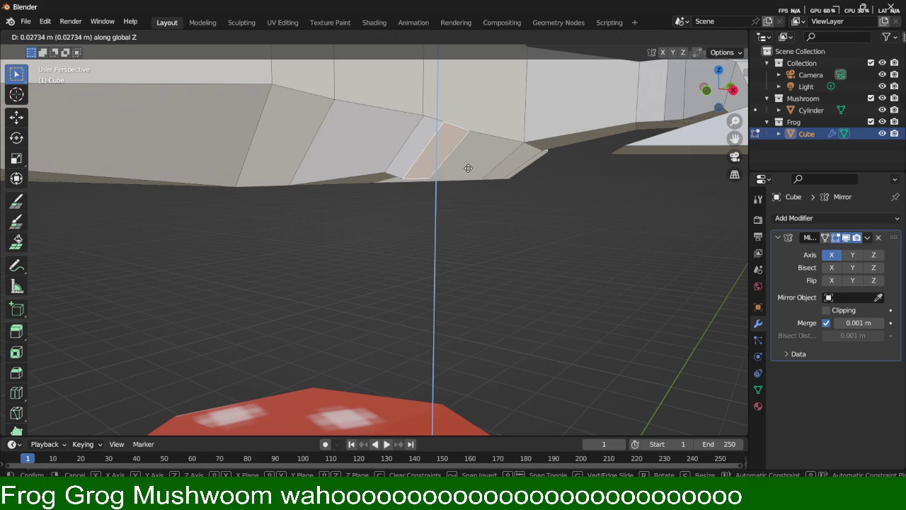
left_click(468, 168)
key("g")
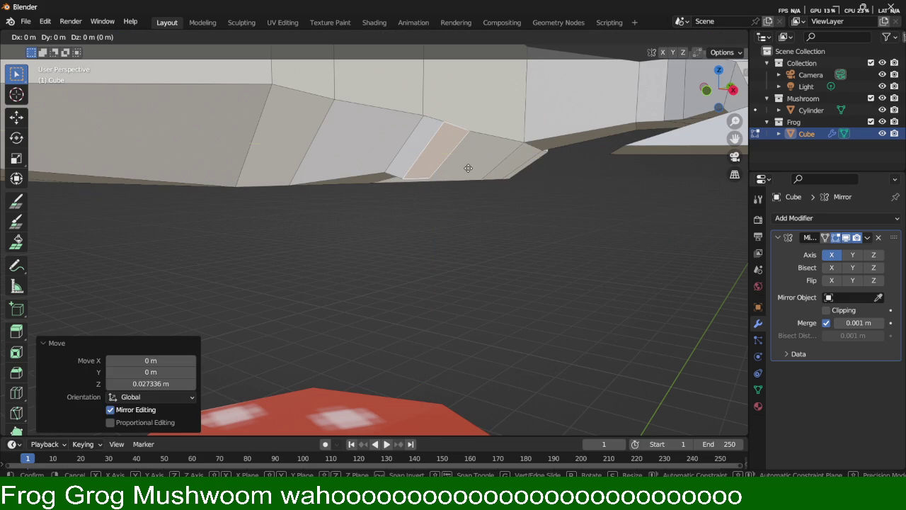
key("y")
left_click(481, 166)
mouse_move(481, 166)
middle_mouse_down()
mouse_move(538, 186)
mouse_move(309, 281)
middle_mouse_up()
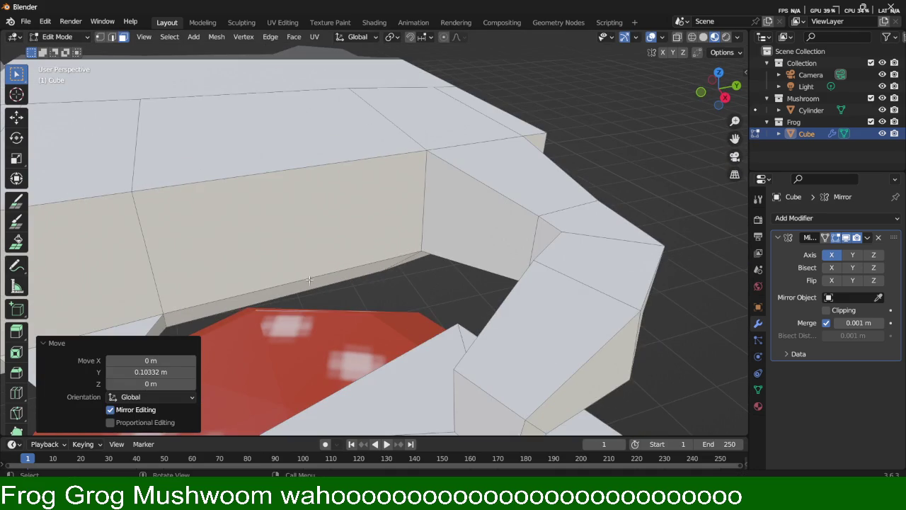
mouse_move(428, 233)
middle_mouse_down()
mouse_move(514, 245)
mouse_move(391, 301)
middle_mouse_up()
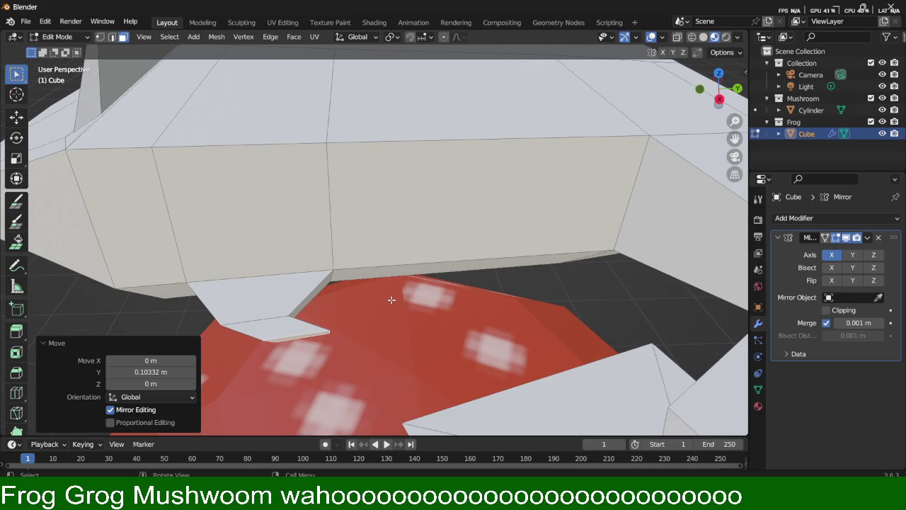
Step: Shift the front foot back along Y and sideways along X
key("g")
key("y")
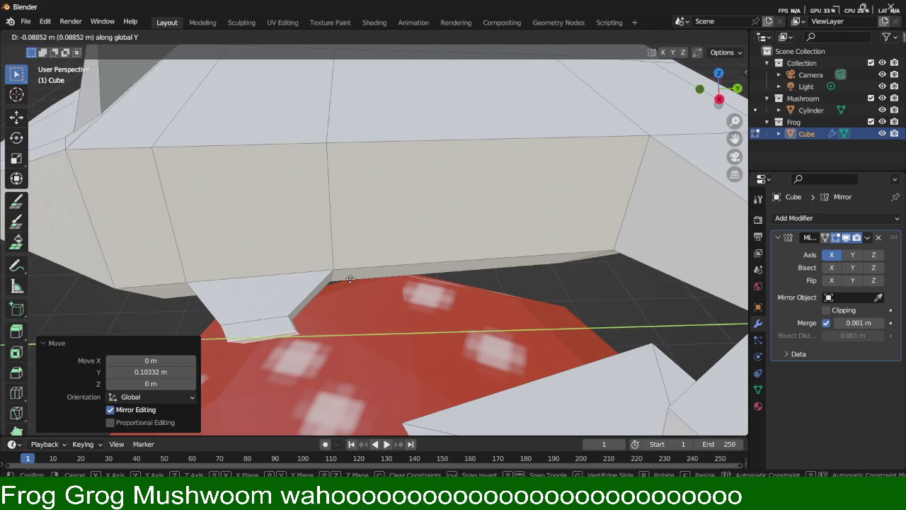
left_click(387, 300)
key("g")
key("x")
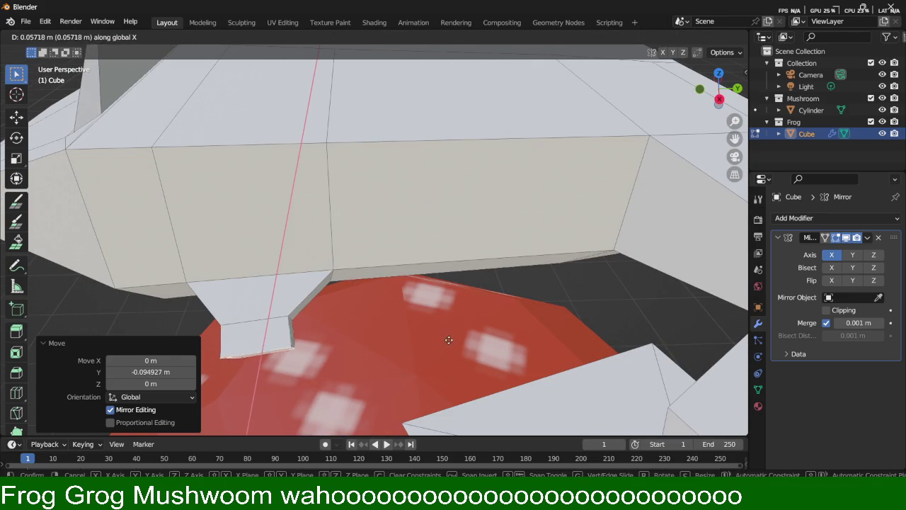
left_click(410, 381)
middle_click_drag(410, 381, 445, 348)
middle_click_drag(591, 310, 574, 320)
Step: Shrink the foot end to 0.761, nudge it along Y, and rotate it -5.61° about Z
key("s")
left_click(530, 341)
key("g")
key("y")
left_click(509, 319)
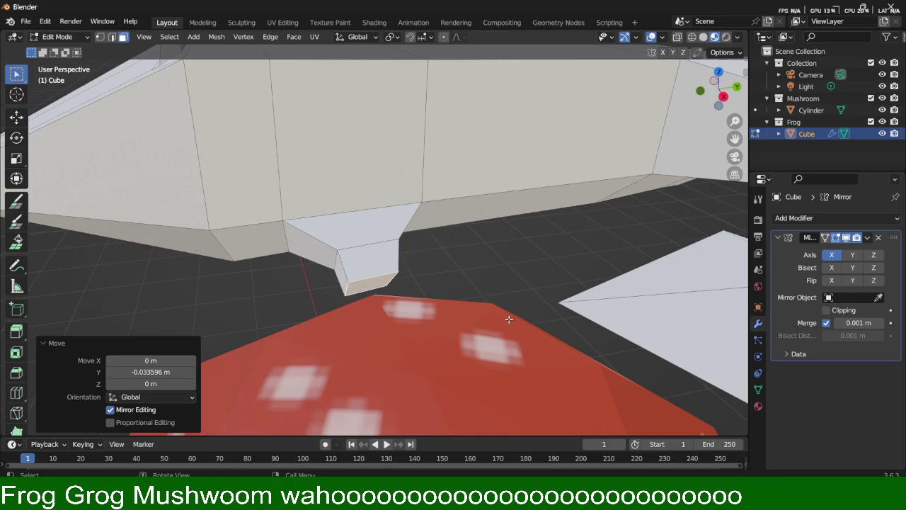
key("r")
key("z")
left_click(502, 326)
Step: Lower the front foot slightly along Z onto the mushroom cap
mouse_move(431, 364)
middle_mouse_down()
mouse_move(473, 333)
mouse_move(572, 299)
middle_mouse_up()
scroll(616, 266, "up", 3)
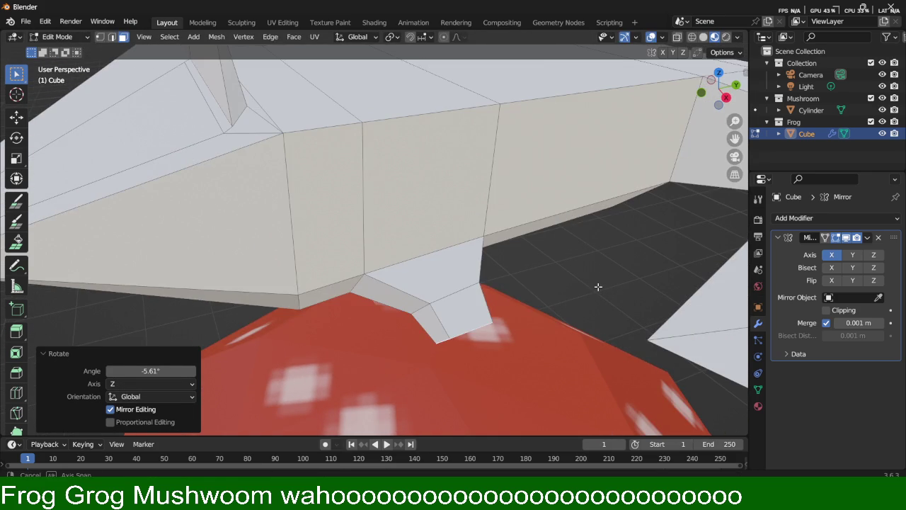
key("g")
key("z")
left_click(598, 288)
scroll(510, 368, "down", 2)
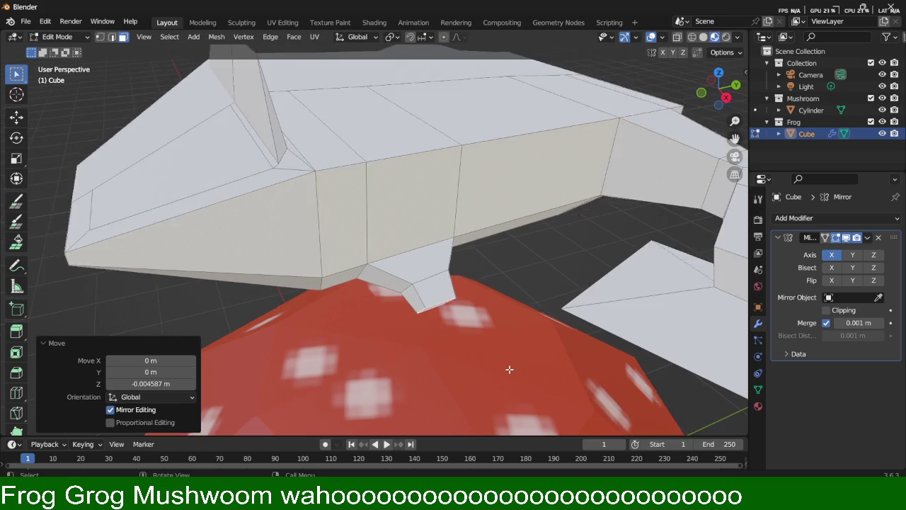
scroll(511, 363, "down", 2)
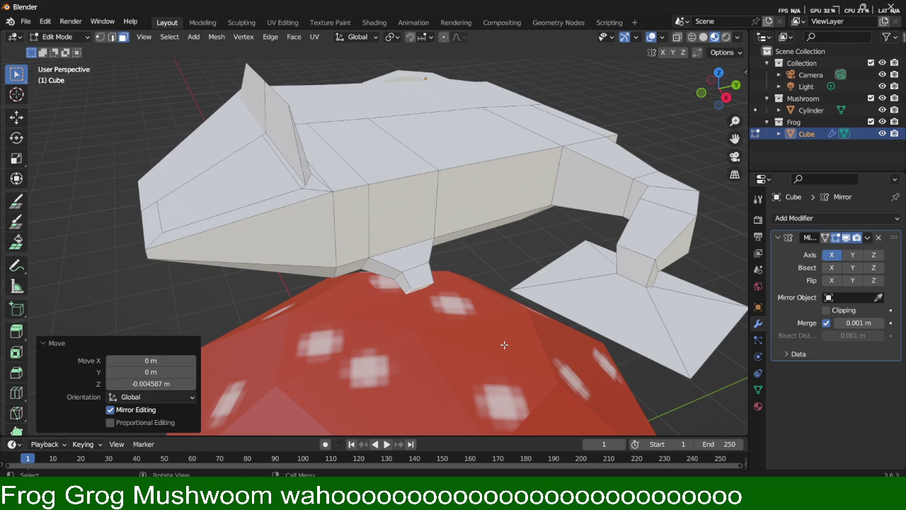
mouse_move(905, 177)
left_mouse_down()
mouse_move(549, 115)
mouse_move(905, 120)
left_mouse_up()
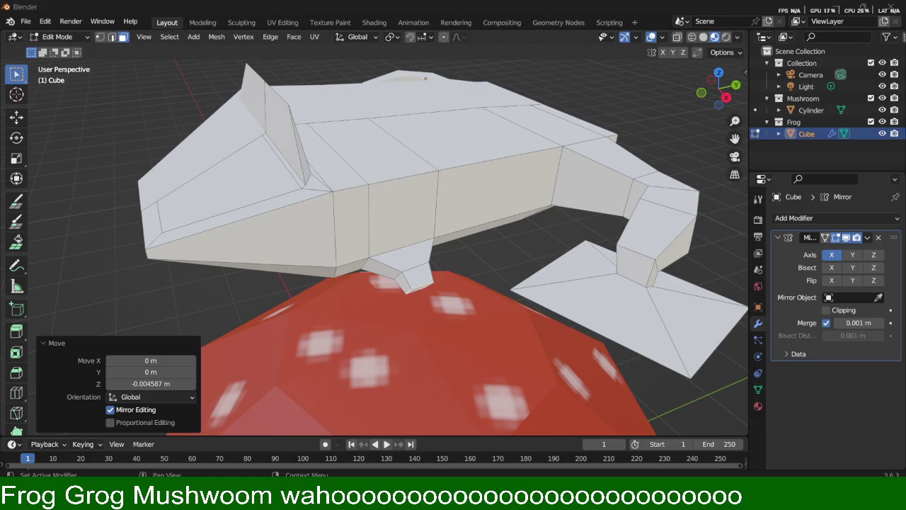
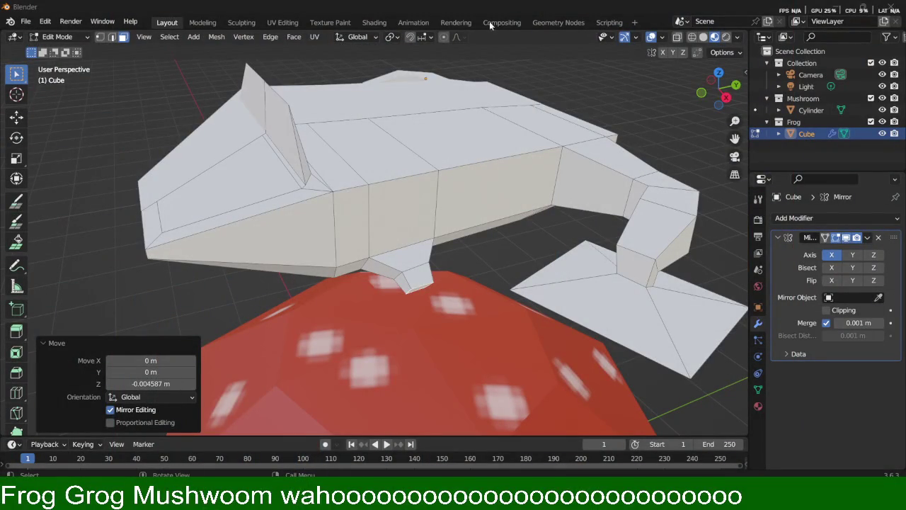
Step: Orbit beneath the frog and try selecting underside faces, ending on the small left face
middle_click_drag(410, 236, 438, 185)
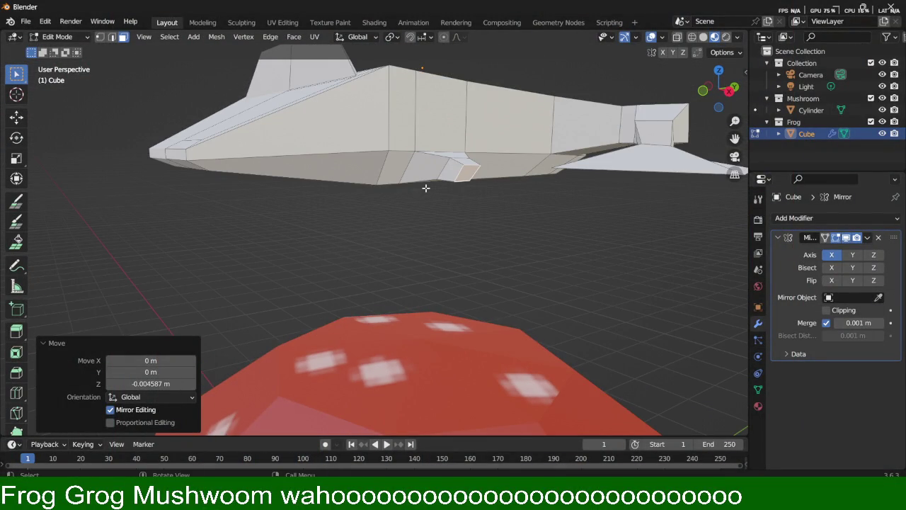
scroll(424, 201, "up", 2)
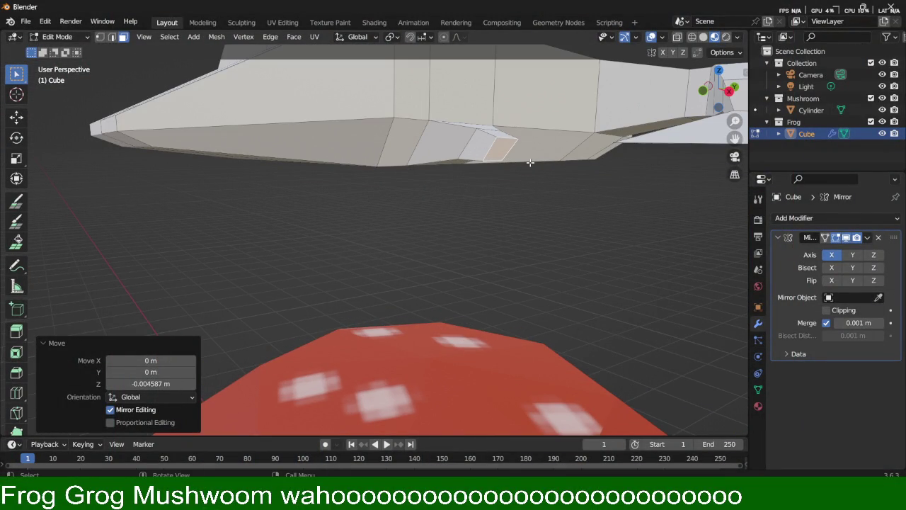
mouse_move(512, 171)
middle_mouse_down()
mouse_move(525, 239)
mouse_move(572, 191)
mouse_move(477, 125)
mouse_move(372, 137)
mouse_move(363, 159)
middle_mouse_up()
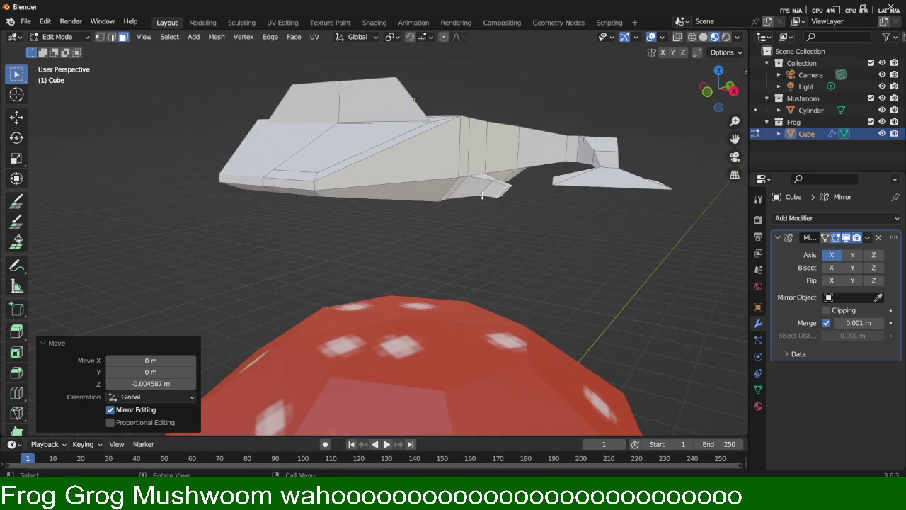
scroll(363, 159, "up", 2)
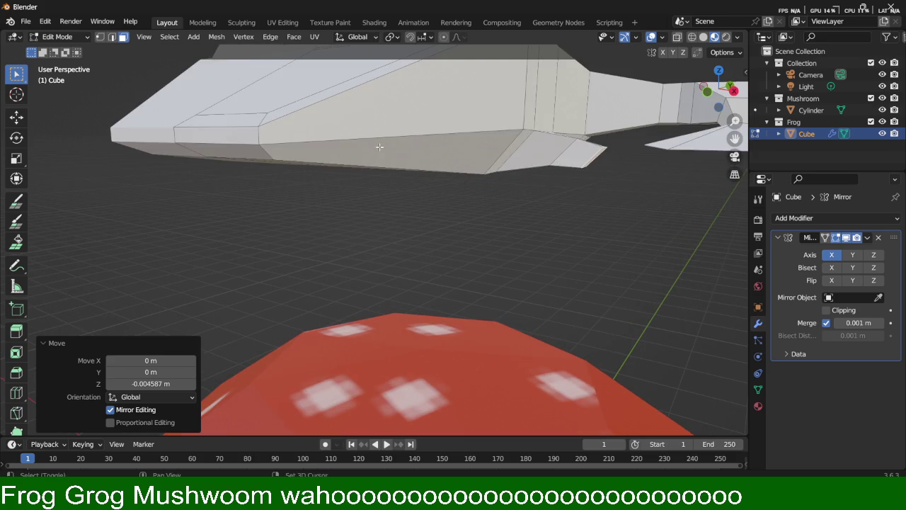
scroll(421, 196, "up", 2)
mouse_move(416, 153)
middle_mouse_down()
mouse_move(410, 142)
mouse_move(426, 179)
middle_mouse_up()
left_click(309, 169)
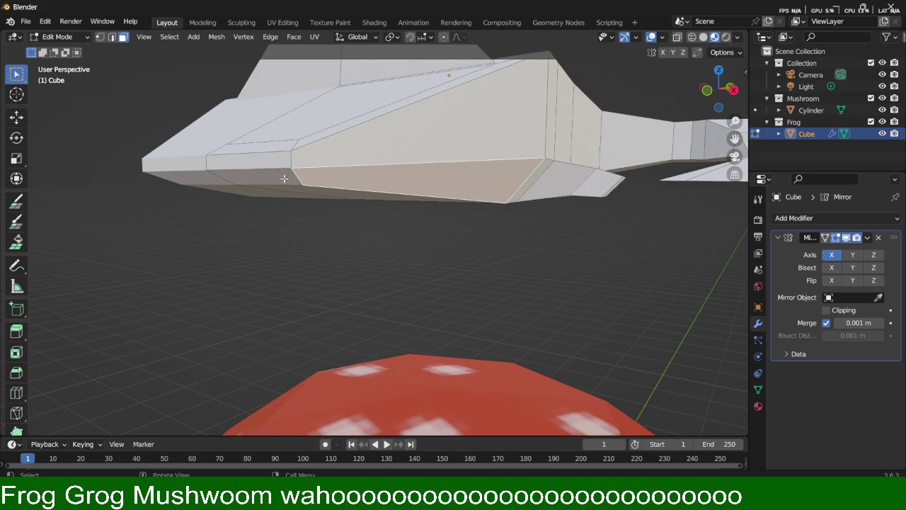
left_click(284, 178, "shift")
left_click(320, 190, "shift")
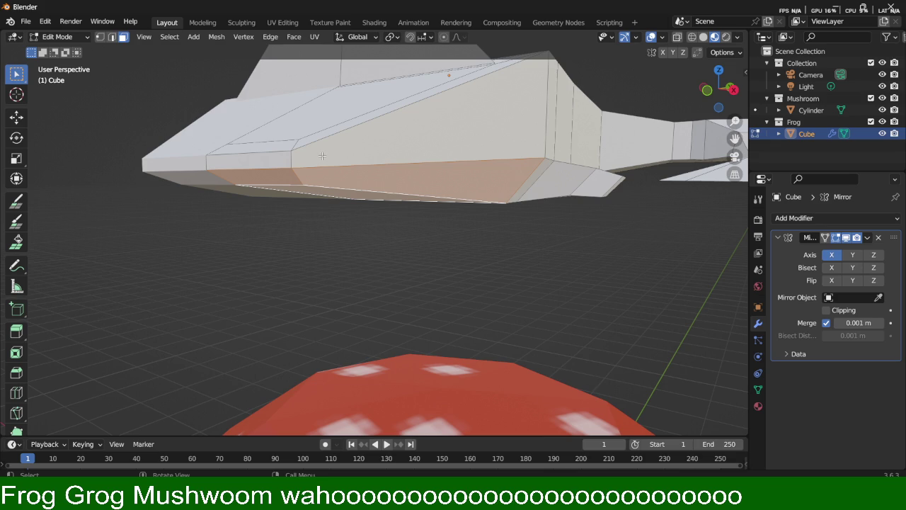
scroll(429, 220, "down", 2)
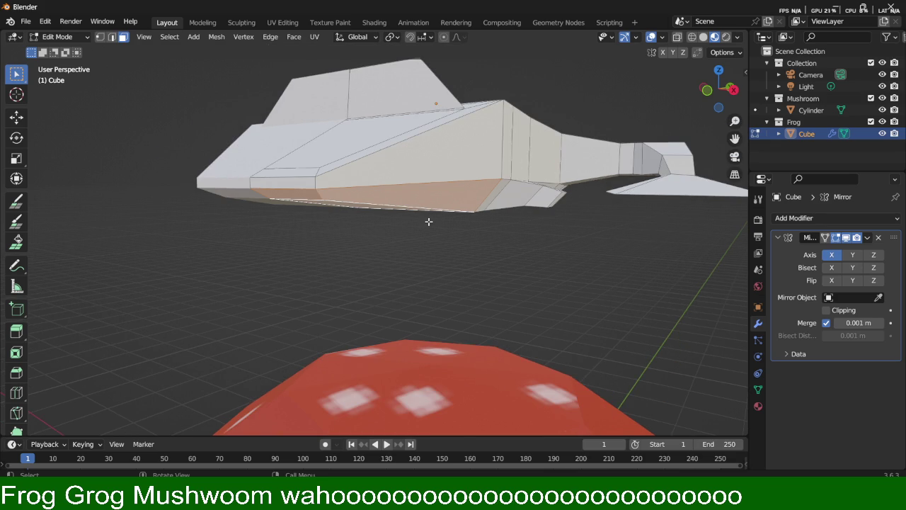
left_click(316, 185)
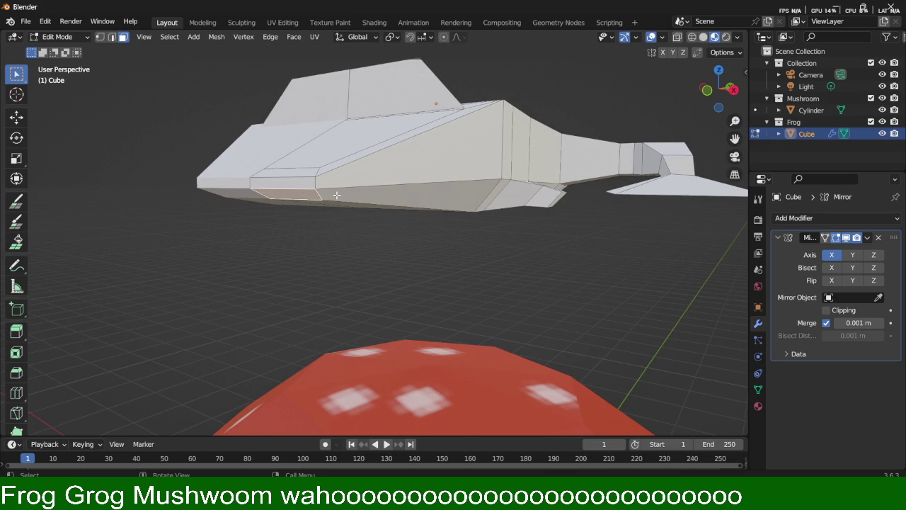
Step: In edge mode, select the two underside edges and start extruding them outward
scroll(340, 194, "up", 2)
scroll(340, 194, "up", 2)
key("2")
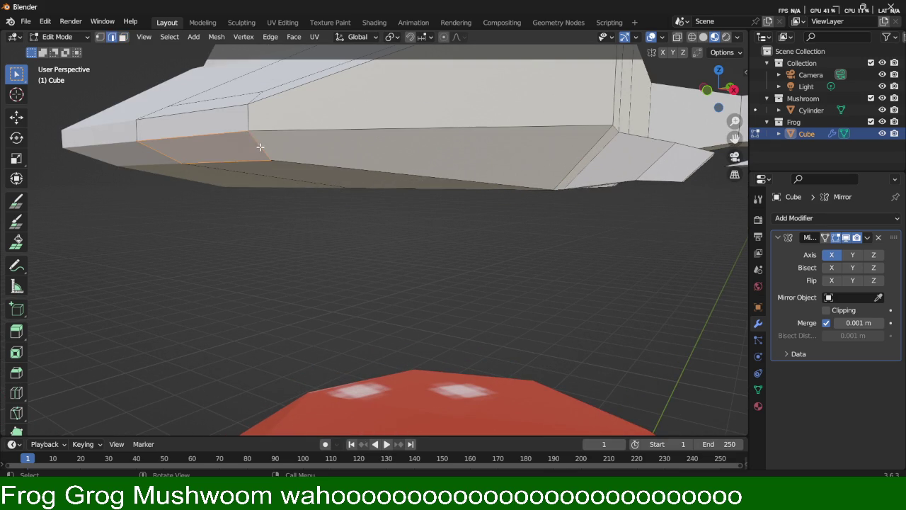
left_click(242, 135)
left_click(285, 132, "shift")
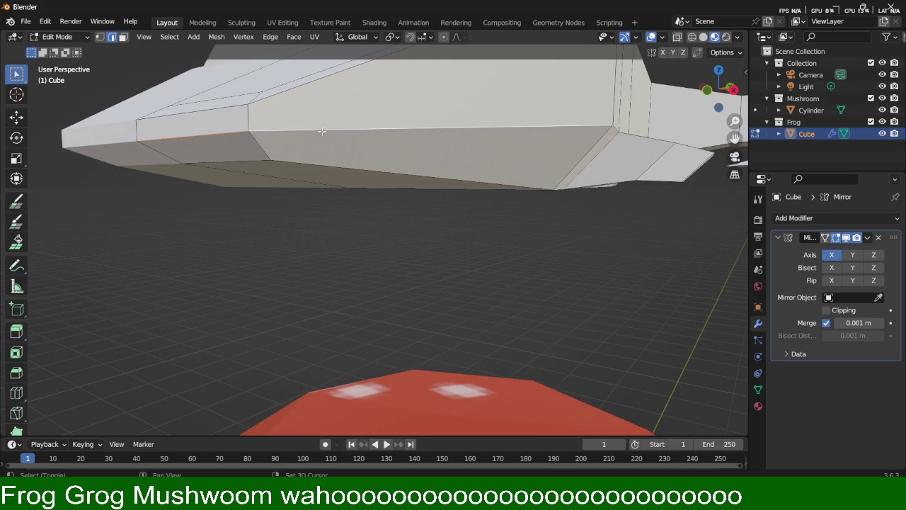
key("g")
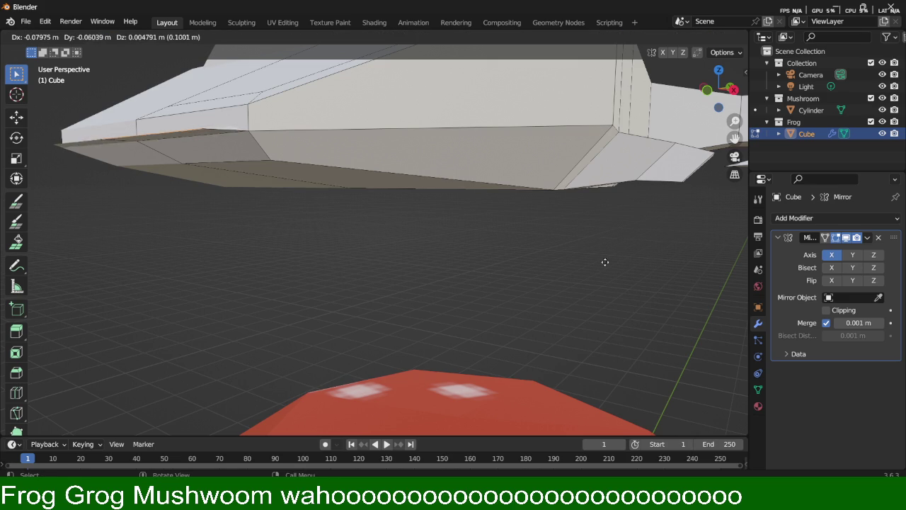
Step: Leave the extruded edges in place and shrink them to 0.210
right_click(702, 257)
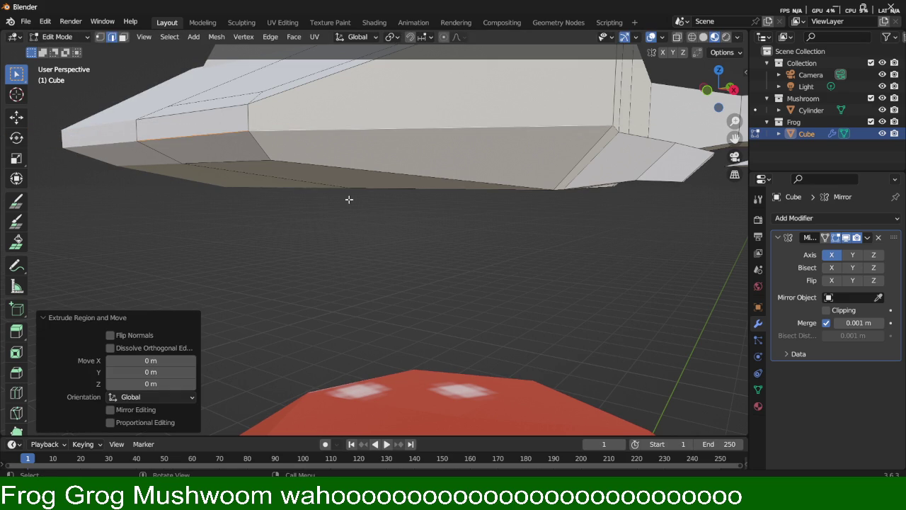
key("s")
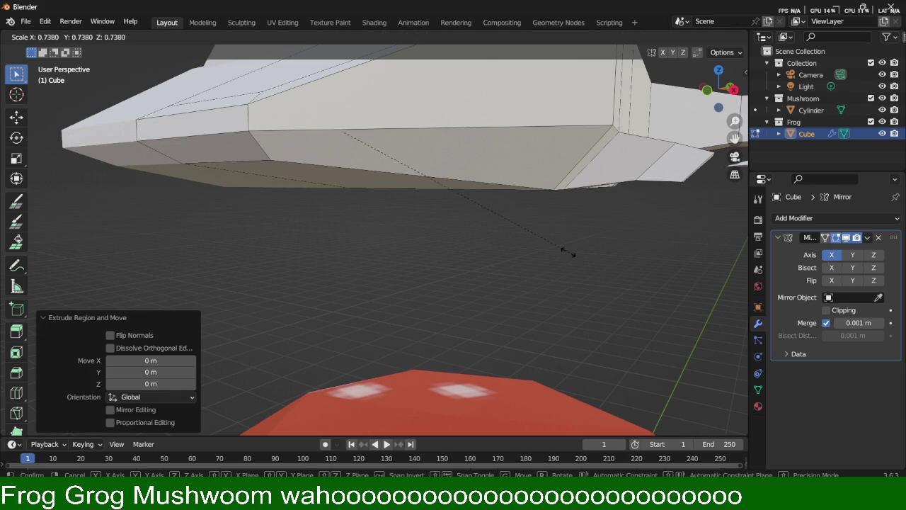
left_click(383, 188)
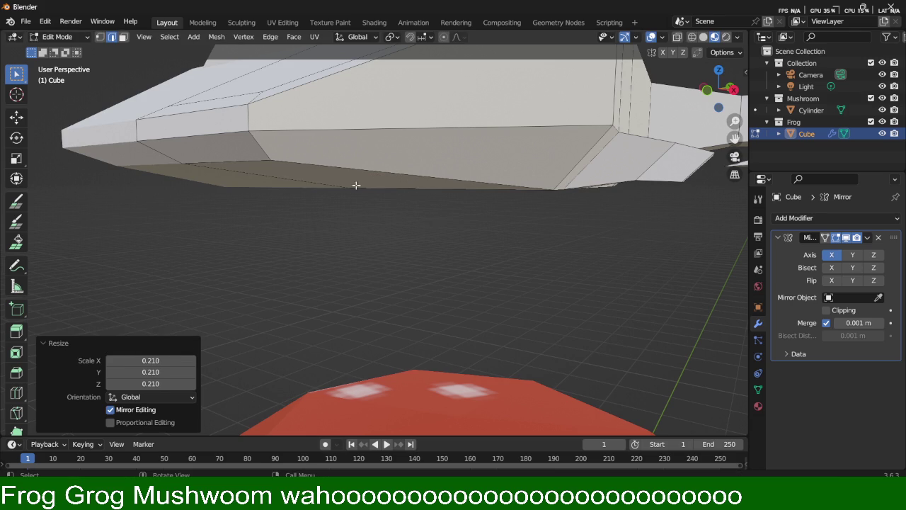
Step: Select belly faces, trial-move and cancel them, leaving only the slanted belly face selected
left_click(243, 151)
key("3")
left_click(263, 148, "shift")
left_click(308, 141, "shift")
left_click(300, 173, "shift")
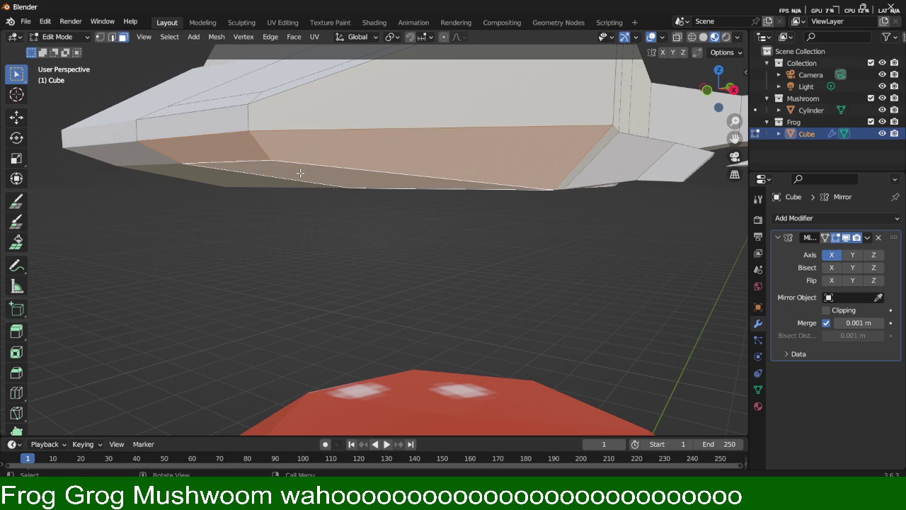
key("g")
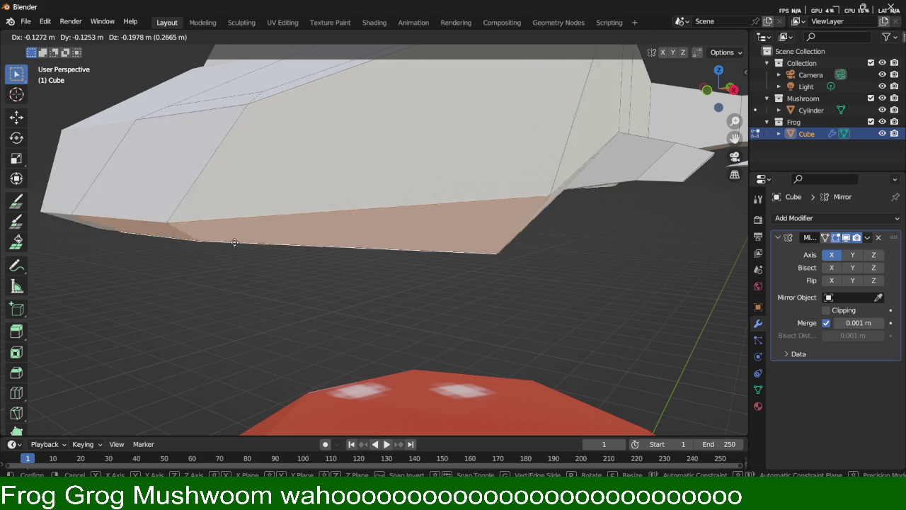
key("Escape")
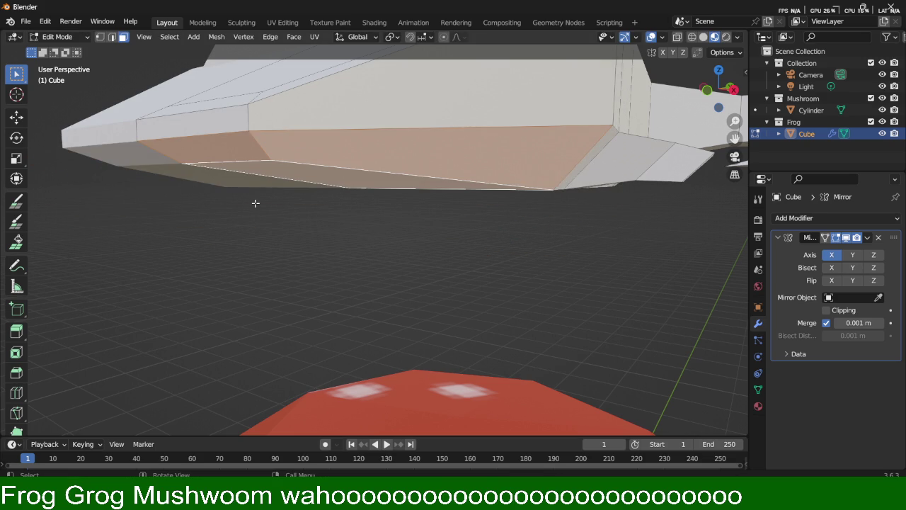
left_click(307, 167)
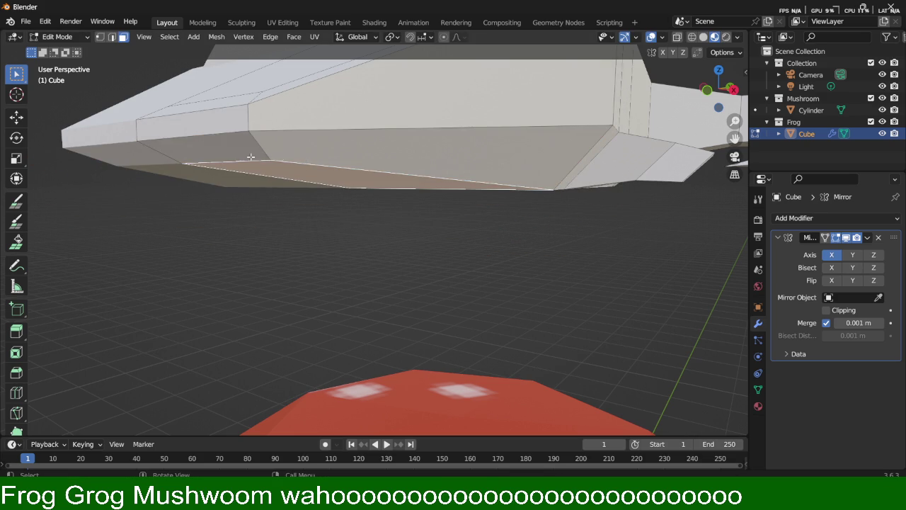
left_click(304, 158, "shift")
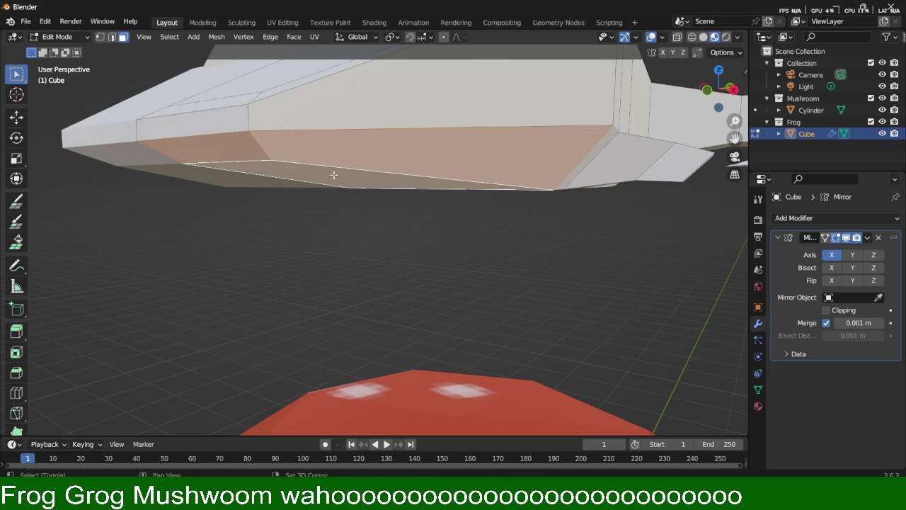
left_click(362, 150)
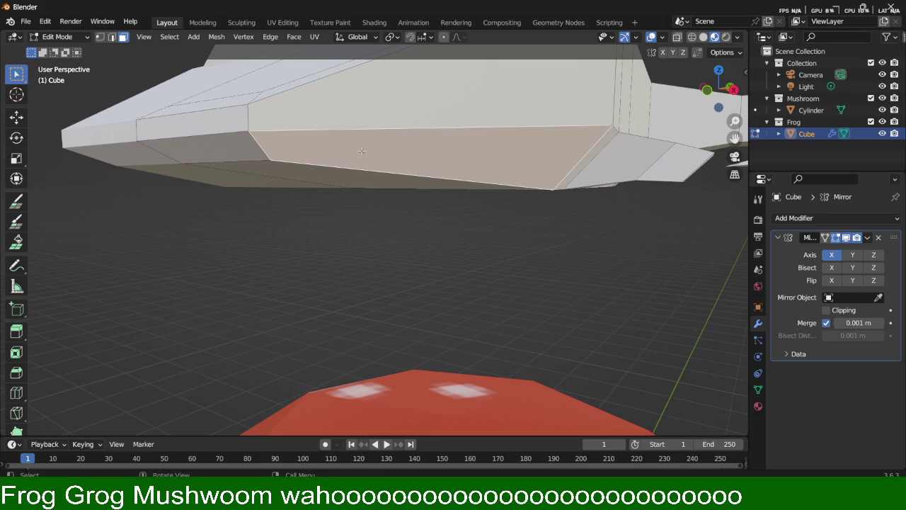
Step: Undo the last selection and frame the leg face in right-side view
key("ctrl+z")
key("ctrl+z")
key("ctrl+z")
key("ctrl+z")
key("ctrl+z")
key("ctrl+z")
key("ctrl+z")
key("ctrl+z")
key("ctrl+z")
key("ctrl+z")
key("ctrl+z")
key("ctrl+z")
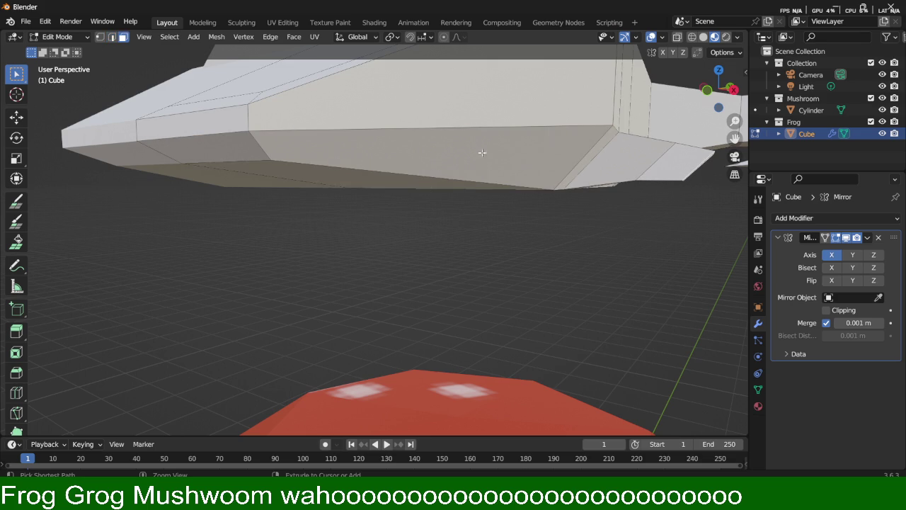
middle_click_drag(433, 194, 462, 221)
middle_click_drag(561, 210, 574, 248)
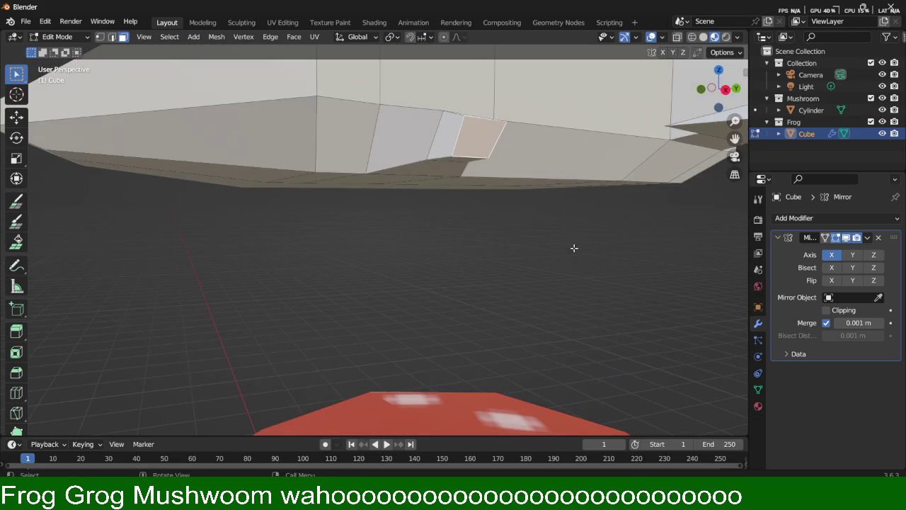
key("KP_Decimal")
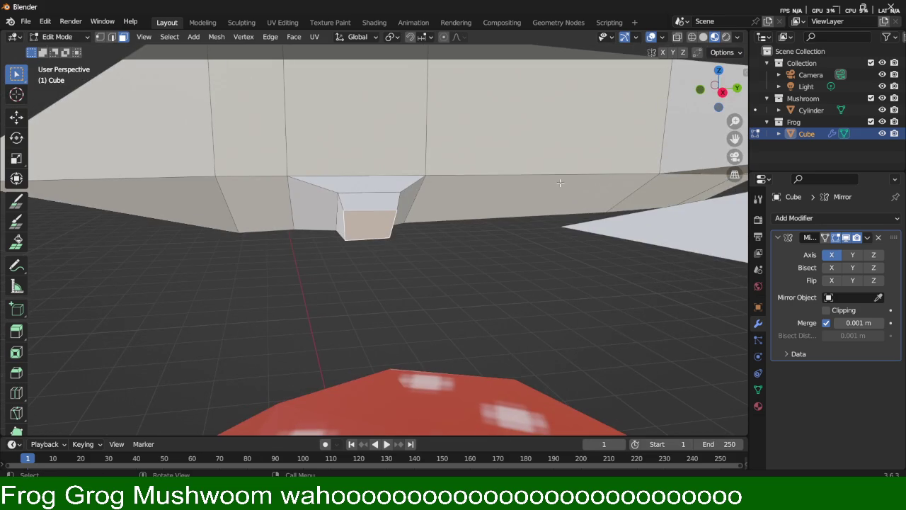
key("KP_3")
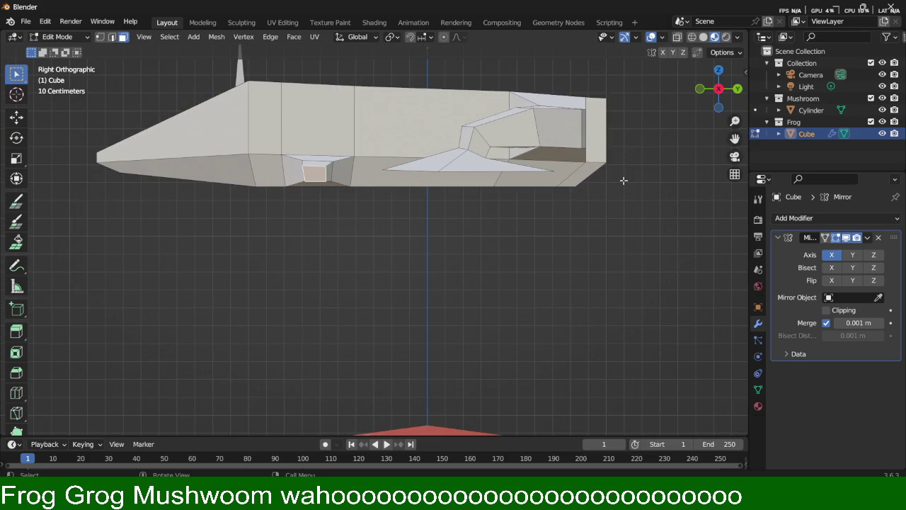
scroll(234, 251, "up", 5)
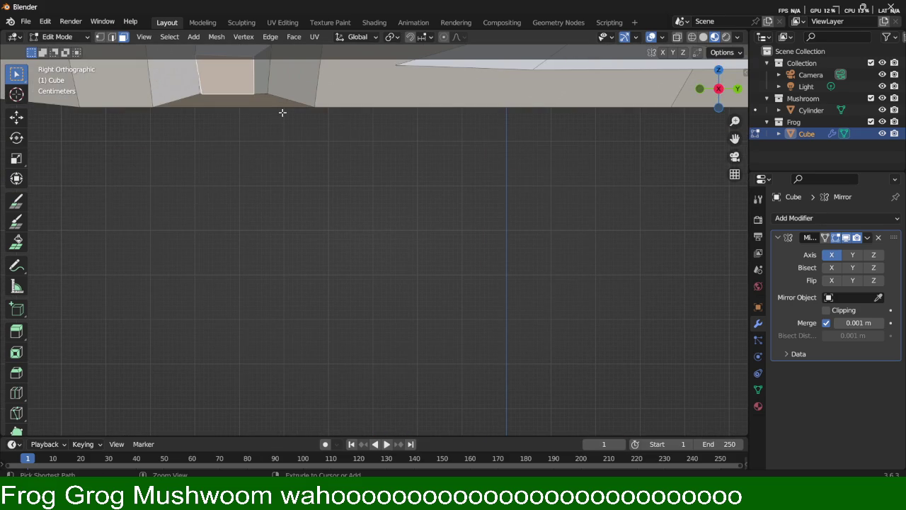
middle_click_drag(283, 112, 362, 229, "shift")
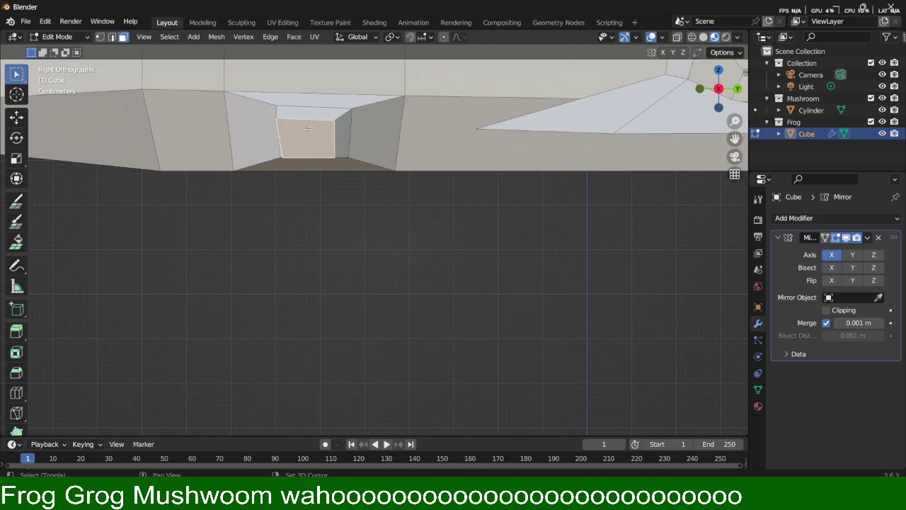
scroll(361, 229, "up", 6)
Step: Move the face's upper corner vertex 0.021654 m along Y
key("1")
left_click(251, 174)
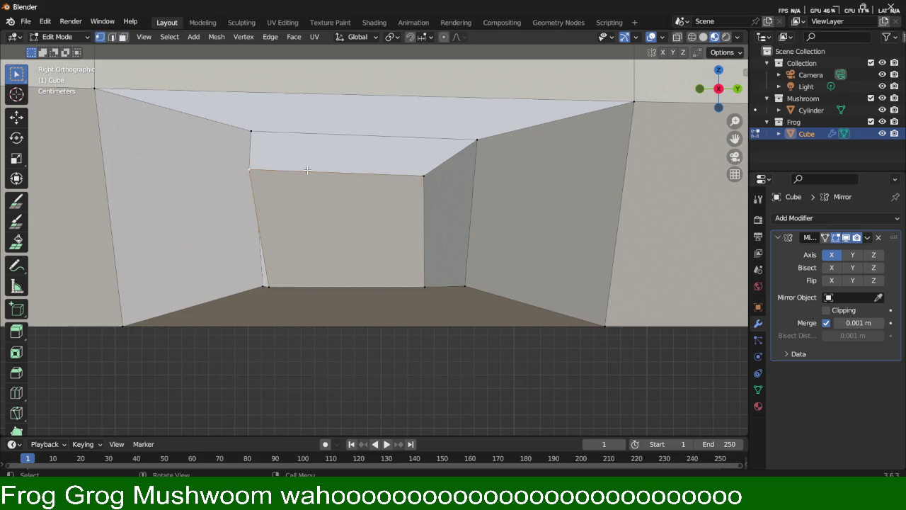
key("g")
key("z")
key("x")
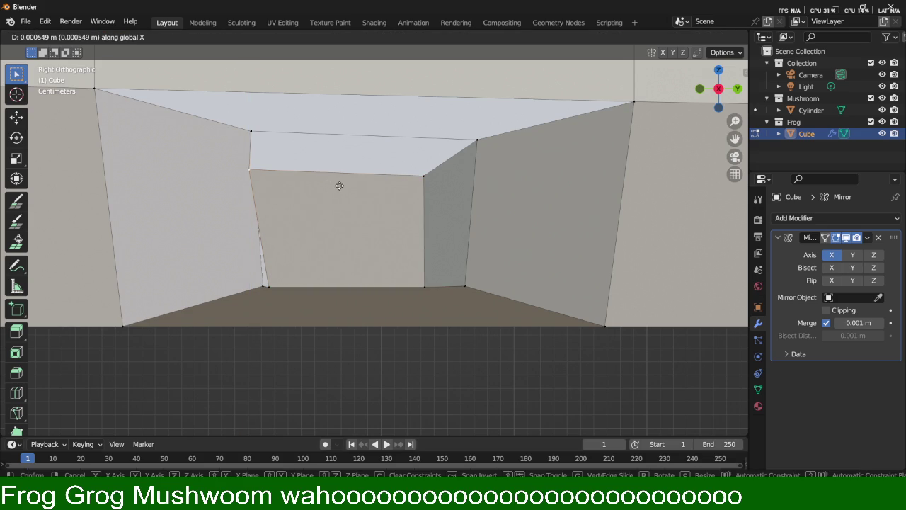
key("y")
left_click(337, 192)
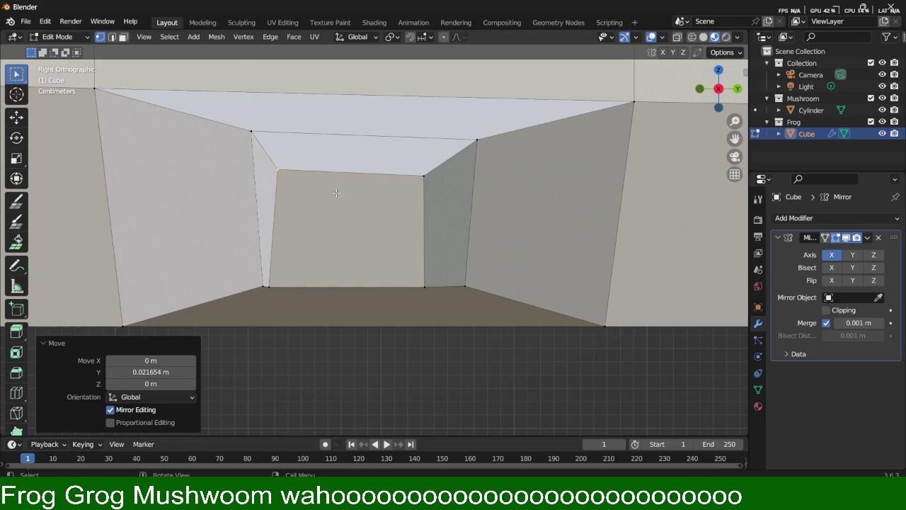
mouse_move(323, 227)
middle_mouse_down()
mouse_move(314, 220)
mouse_move(406, 272)
mouse_move(365, 218)
middle_mouse_up()
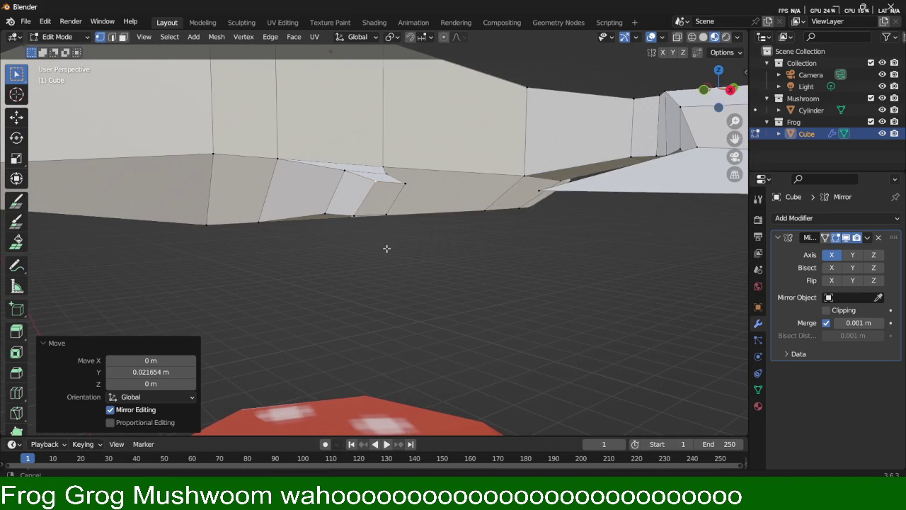
Step: Extrude the face under the body downward to start the leg
key("3")
left_click(389, 193)
key("e")
left_click(435, 333)
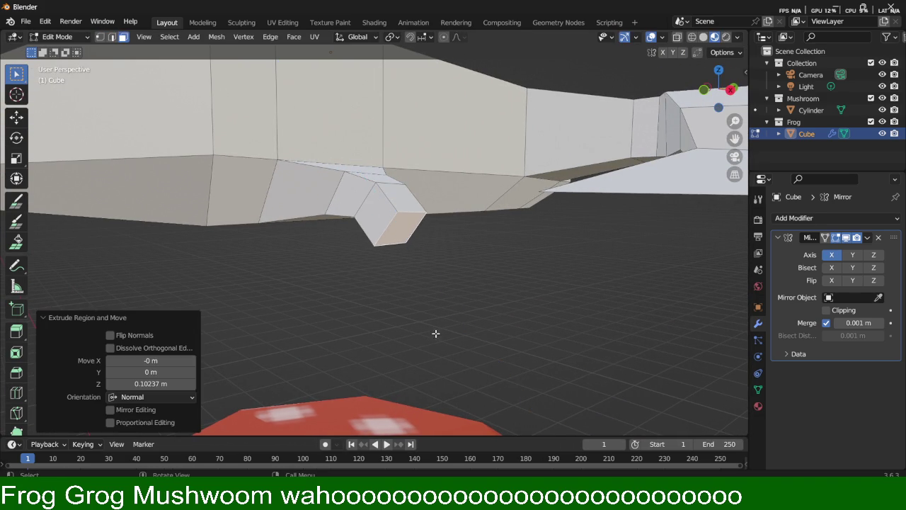
middle_click_drag(435, 334, 612, 277)
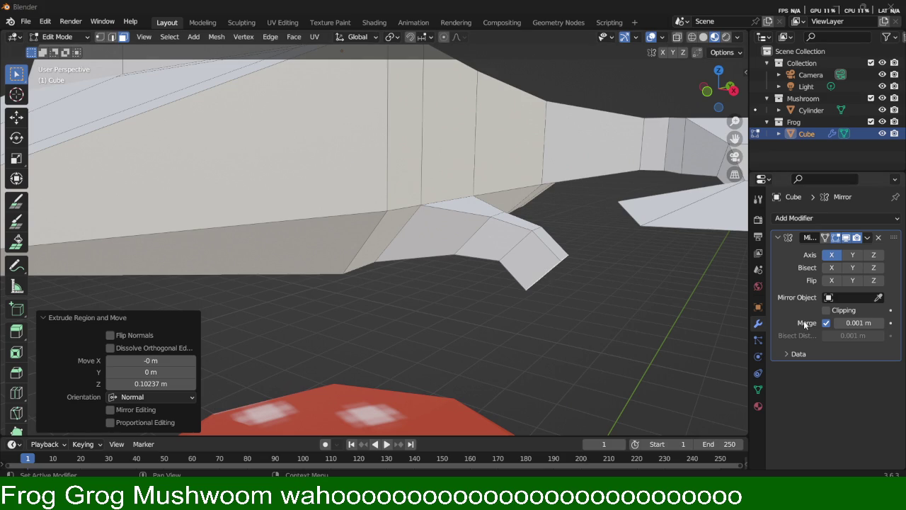
middle_click_drag(569, 307, 534, 297)
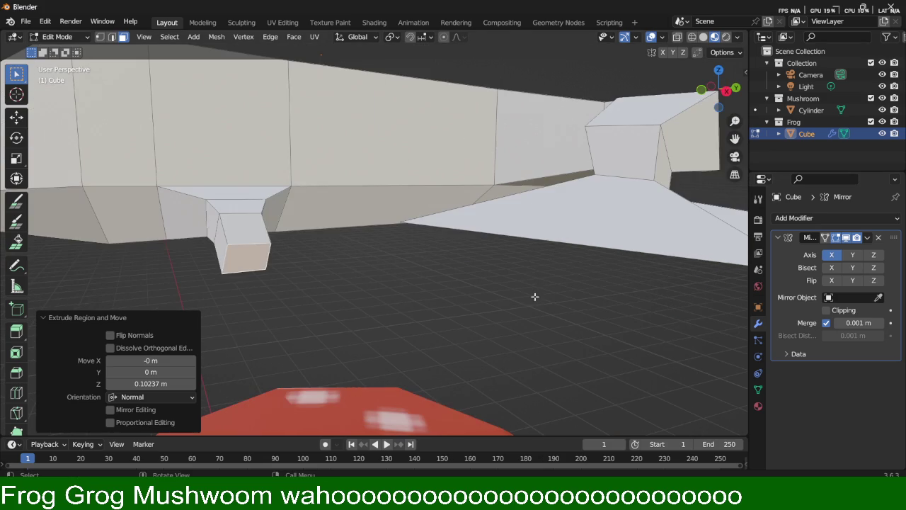
mouse_move(285, 289)
middle_mouse_down()
mouse_move(382, 282)
mouse_move(309, 293)
middle_mouse_up()
Step: Extrude the leg's end face further to lengthen the leg
left_click(450, 319)
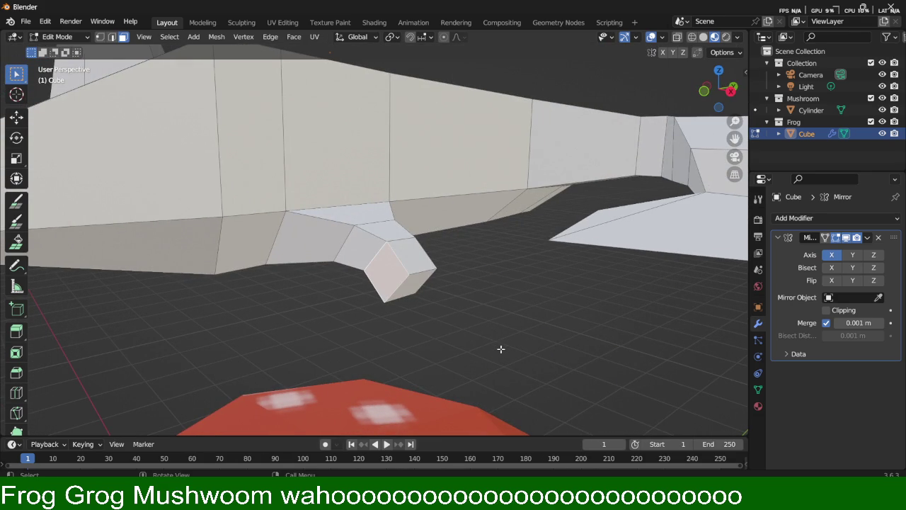
key("e")
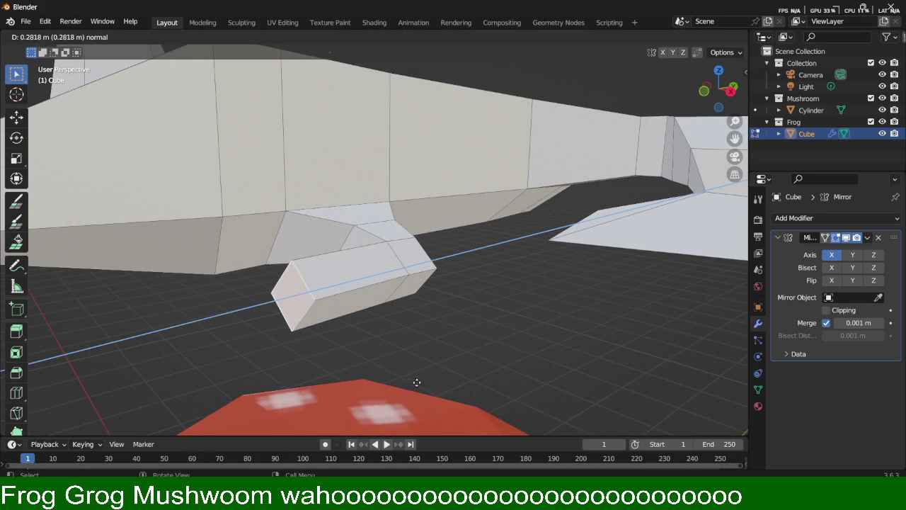
left_click(430, 375)
mouse_move(430, 375)
middle_mouse_down()
mouse_move(382, 370)
mouse_move(361, 354)
middle_mouse_up()
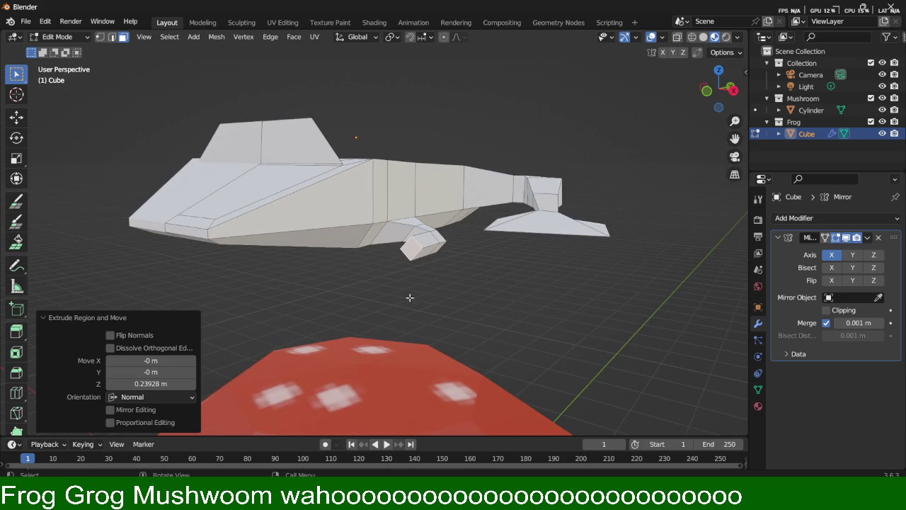
scroll(424, 276, "up", 2)
scroll(443, 267, "up", 2)
scroll(495, 283, "up", 3)
middle_click_drag(469, 285, 447, 285)
Step: Lower a leg vertex along Z, then try a tip face selection and undo it
key("1")
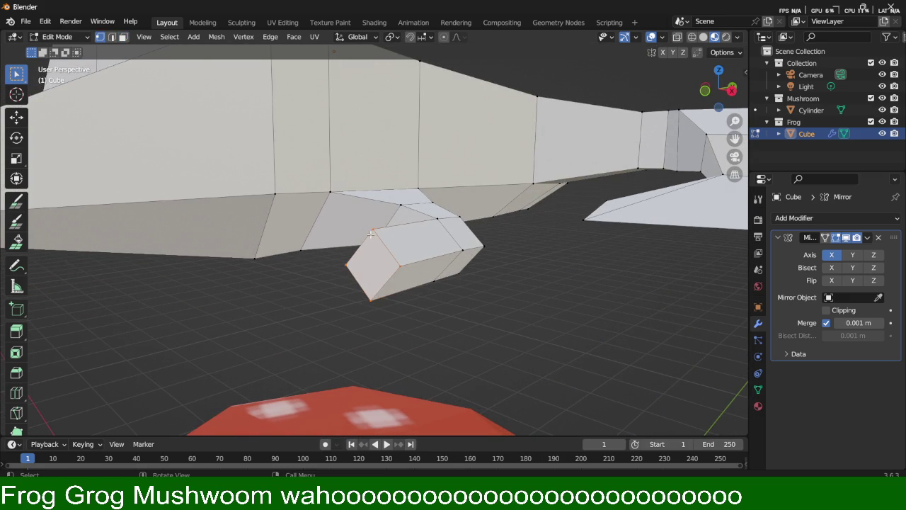
key("g")
key("z")
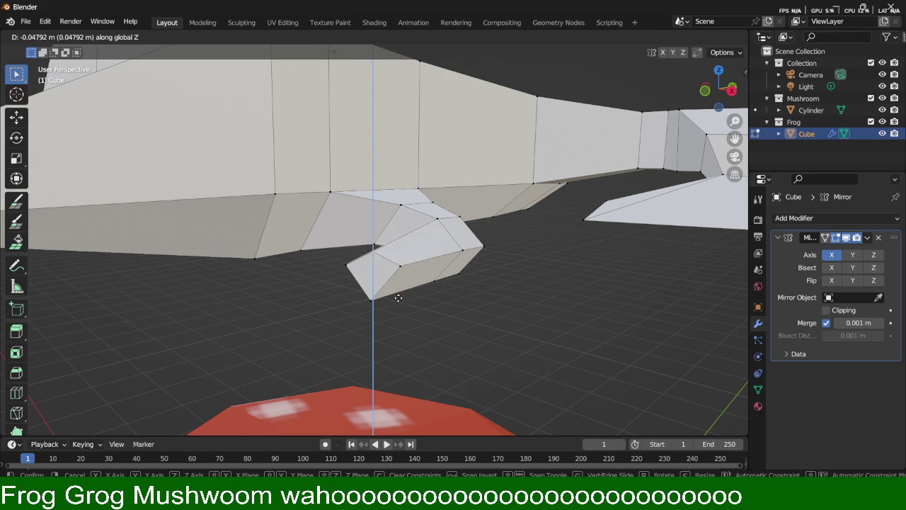
left_click(396, 310)
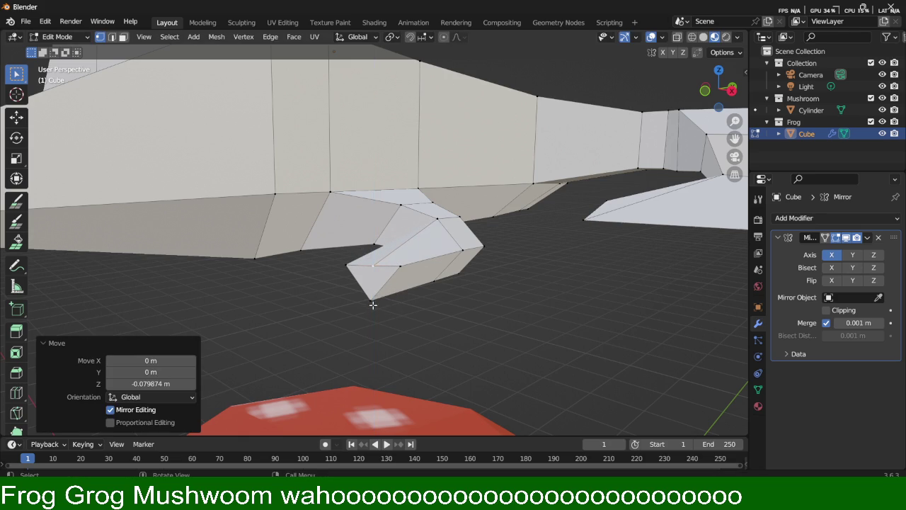
left_click(370, 302)
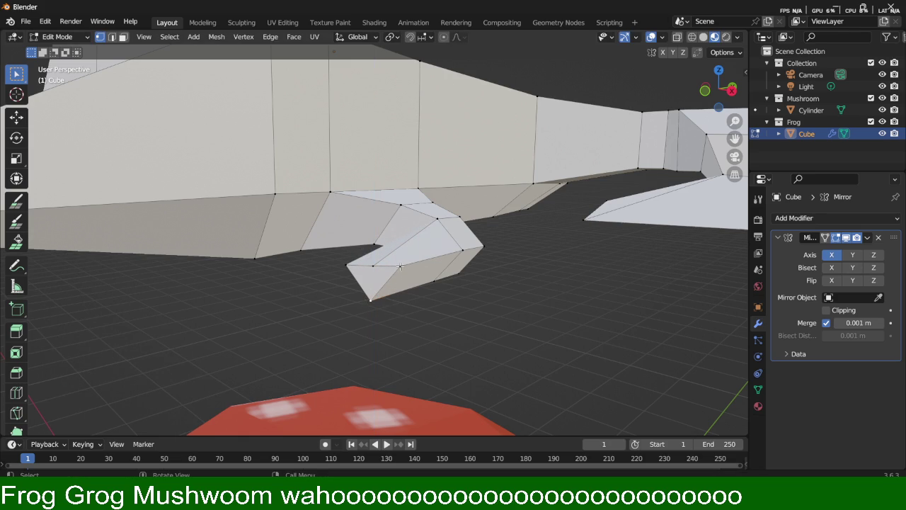
key("3")
left_click(390, 277)
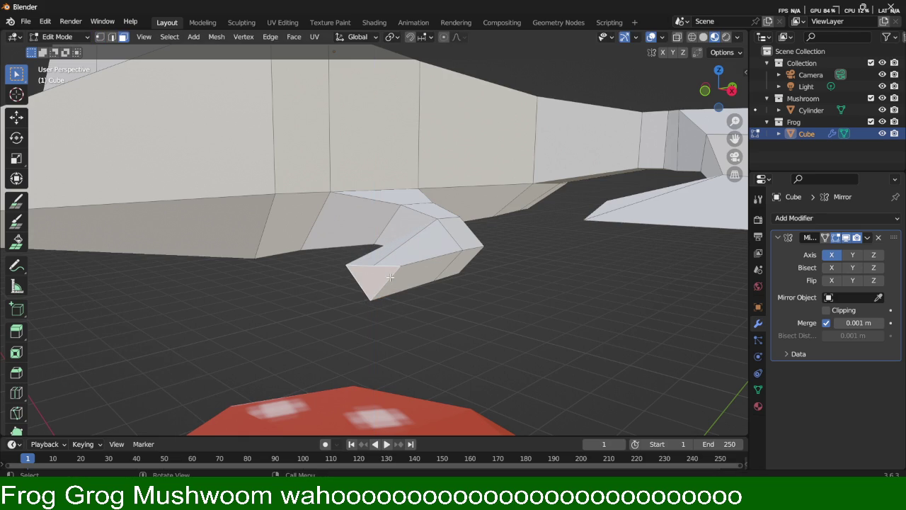
key("ctrl+z")
key("ctrl+shift+z")
key("ctrl+z")
key("ctrl+z")
key("ctrl+z")
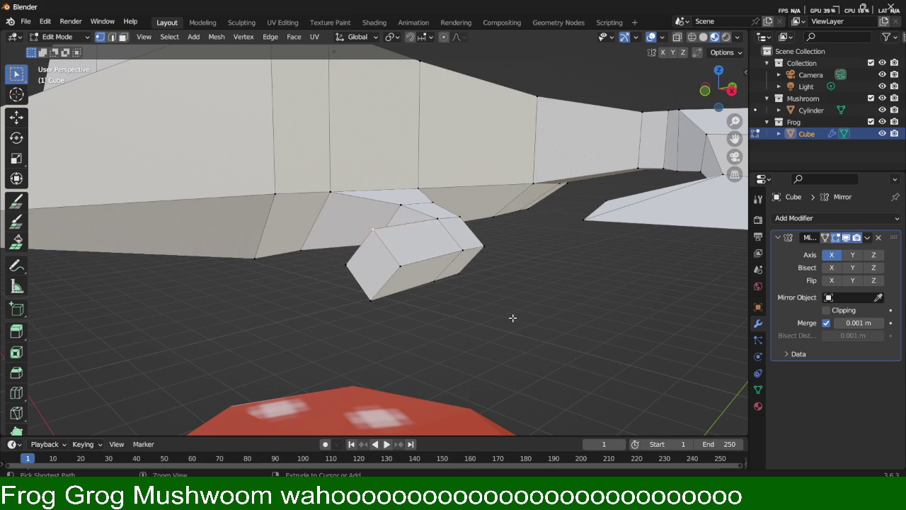
Step: Scale the leg's end face to 0.433 and lower it along Z
key("3")
left_click(375, 278)
key("s")
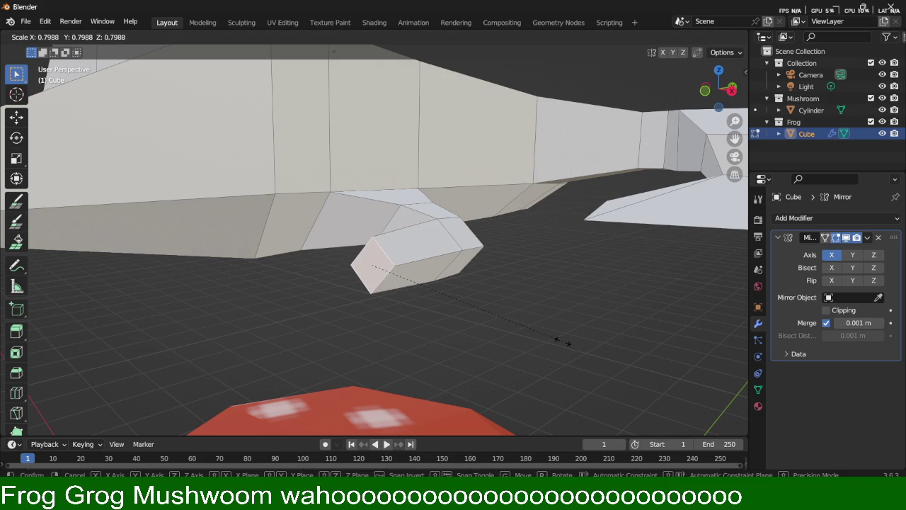
left_click(472, 313)
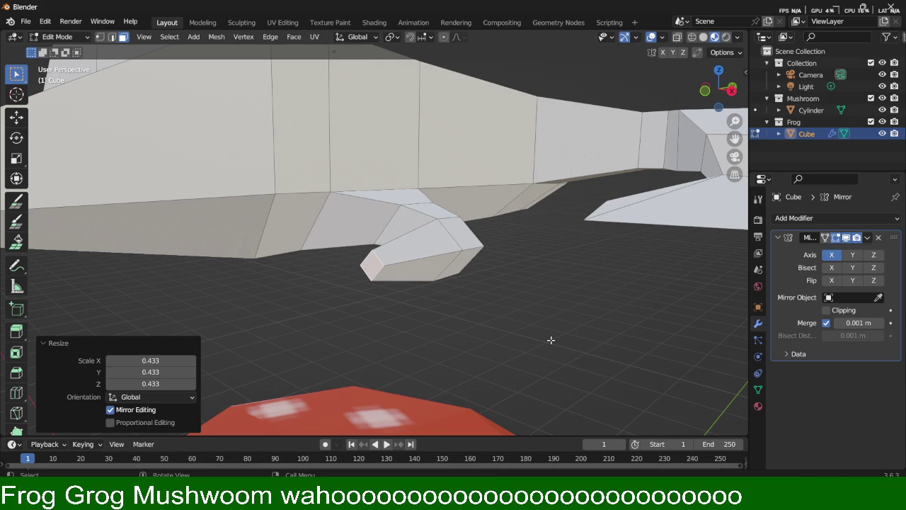
key("g")
key("z")
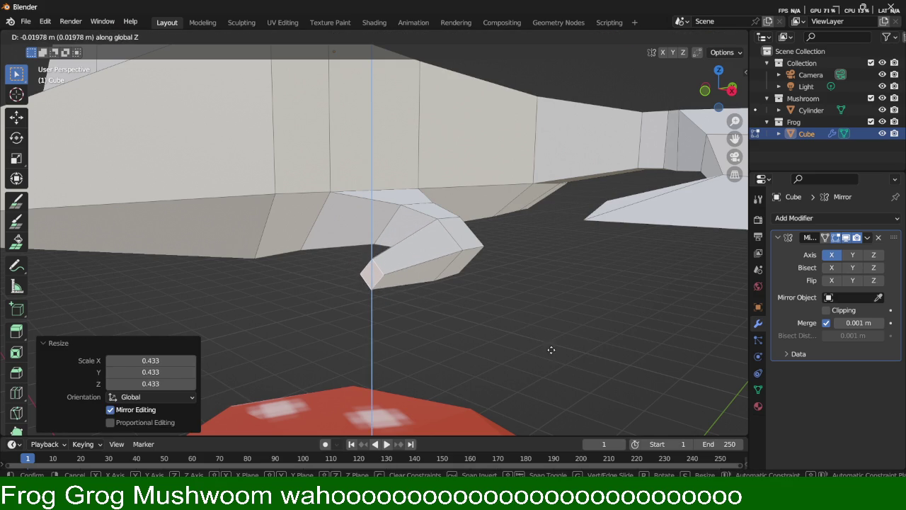
left_click(485, 366)
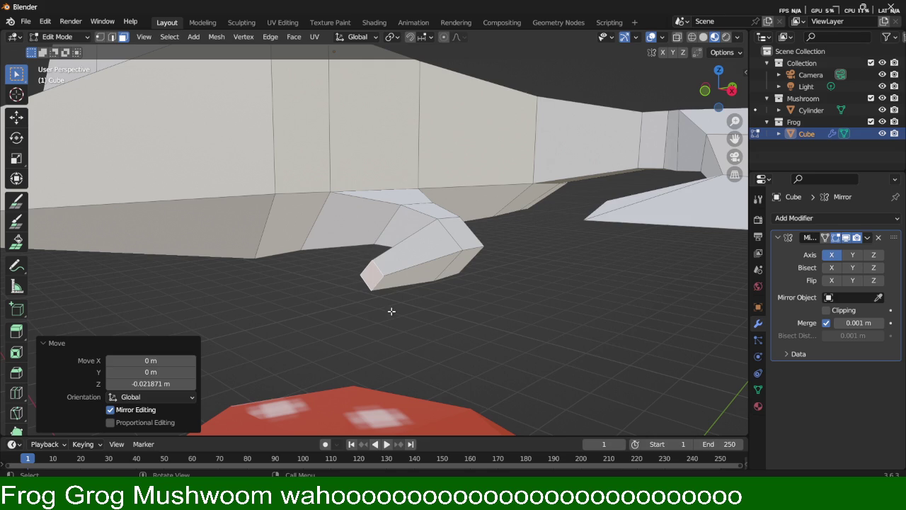
Step: Extrude the end face again and shift a tip vertex 0.11917 m along Y
key("e")
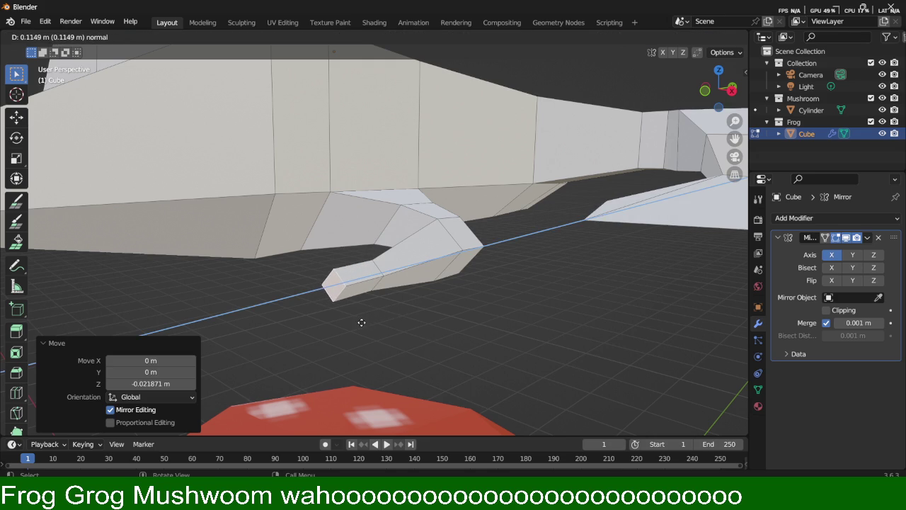
left_click(338, 328)
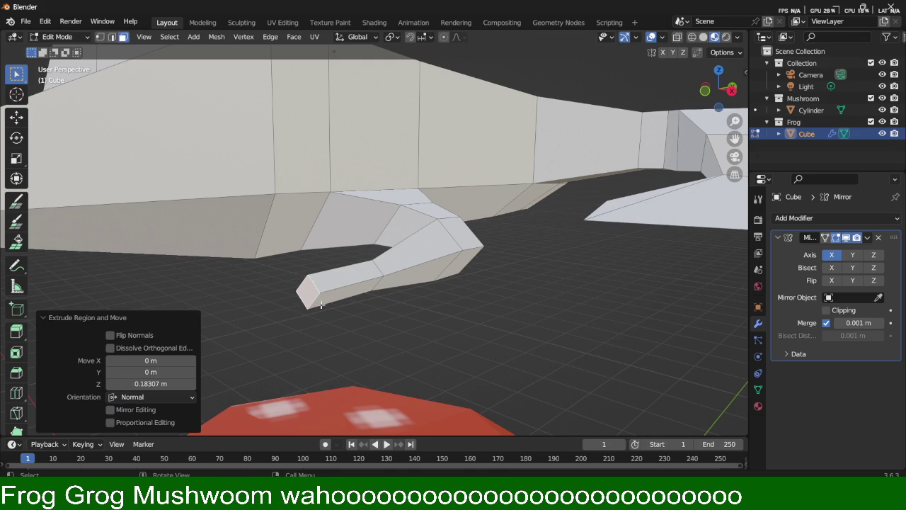
key("1")
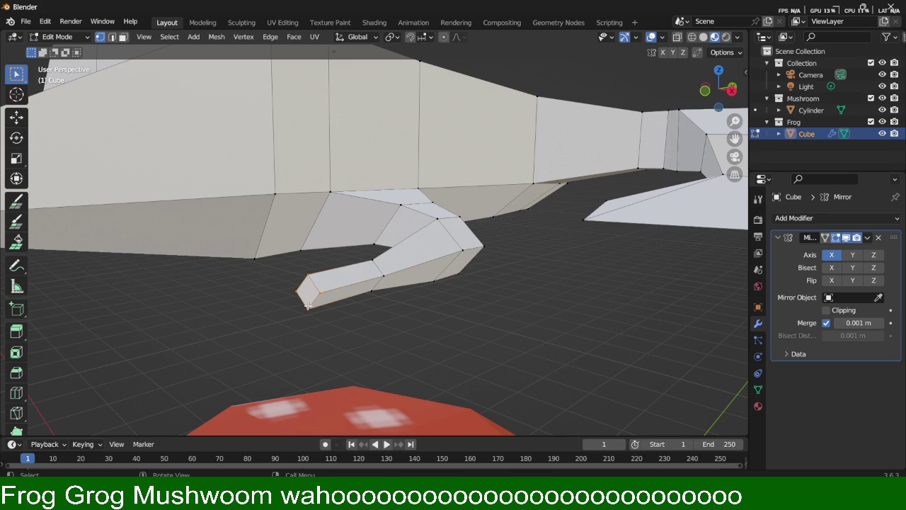
left_click(305, 309)
key("g")
key("z")
key("x")
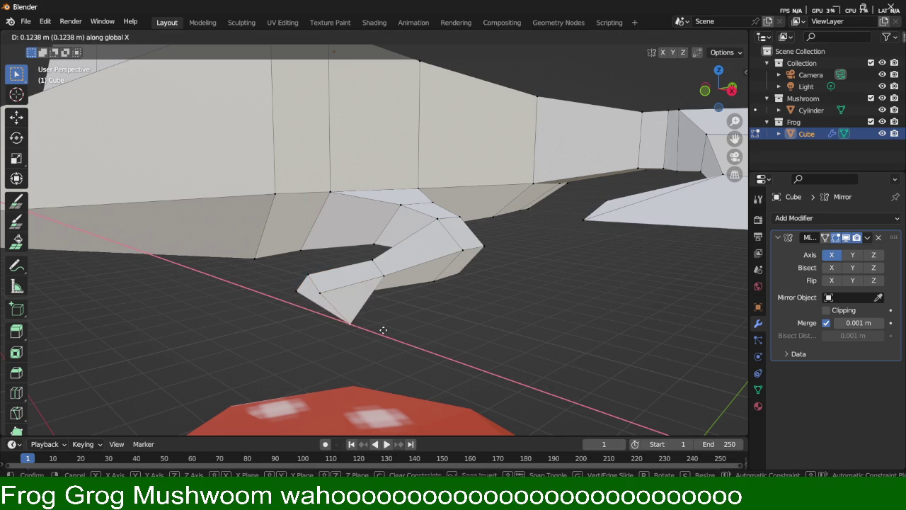
key("y")
left_click(386, 323)
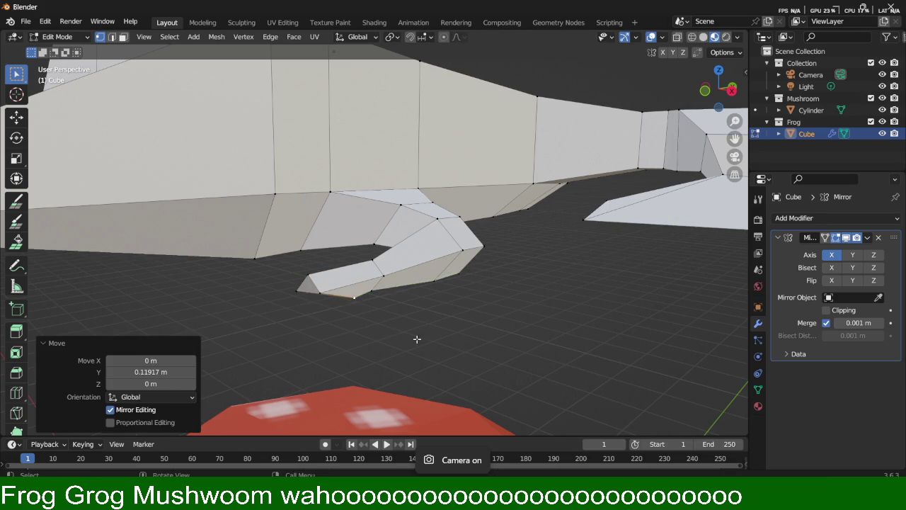
middle_click_drag(418, 341, 429, 320)
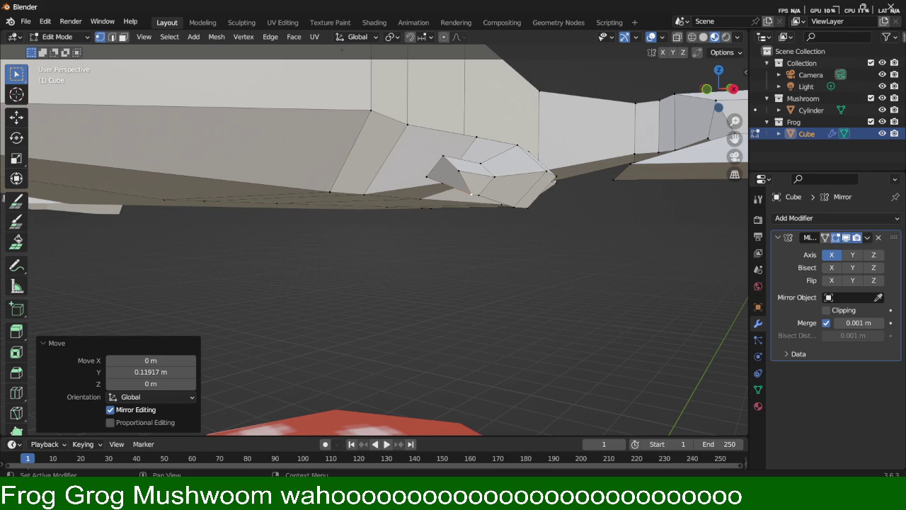
Step: In front orthographic view, lower the edge at the leg's tip along Z
key("KP_1")
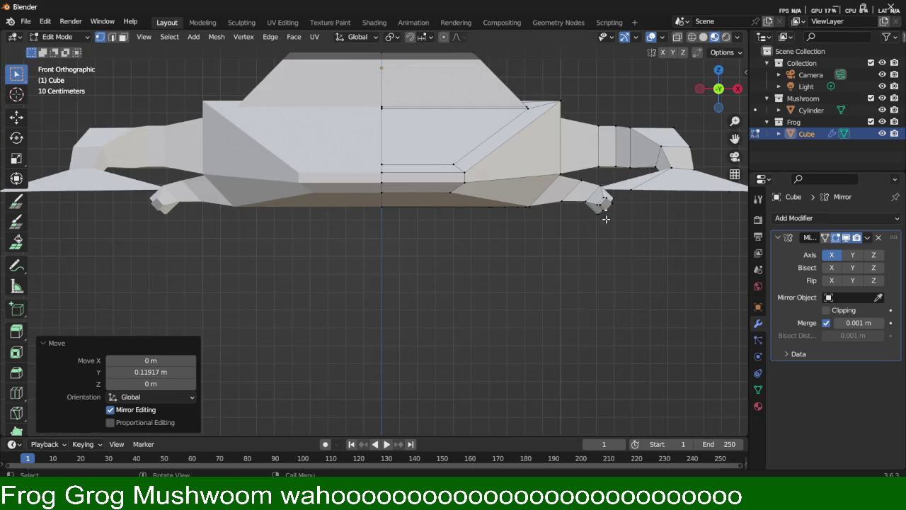
scroll(649, 224, "up", 2)
scroll(648, 225, "up", 2)
scroll(332, 254, "down", 3)
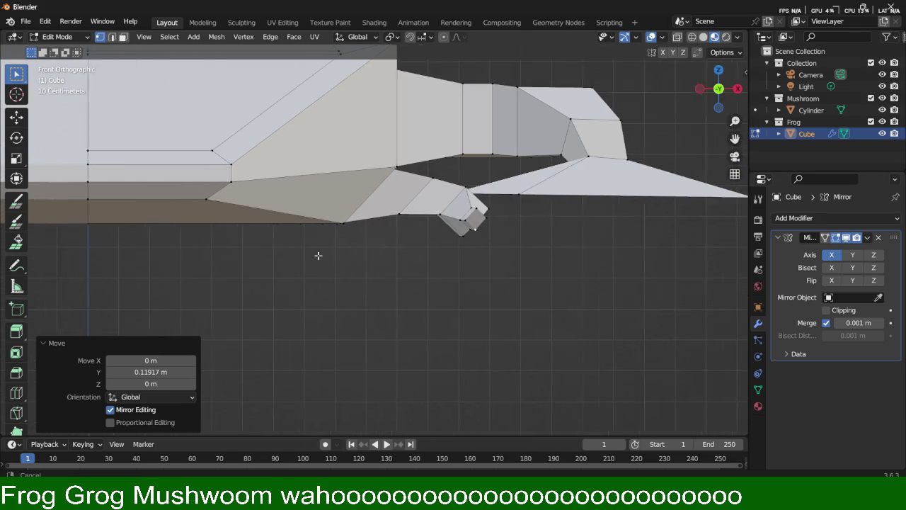
scroll(502, 218, "up", 2)
scroll(459, 227, "up", 2)
scroll(586, 281, "up", 1)
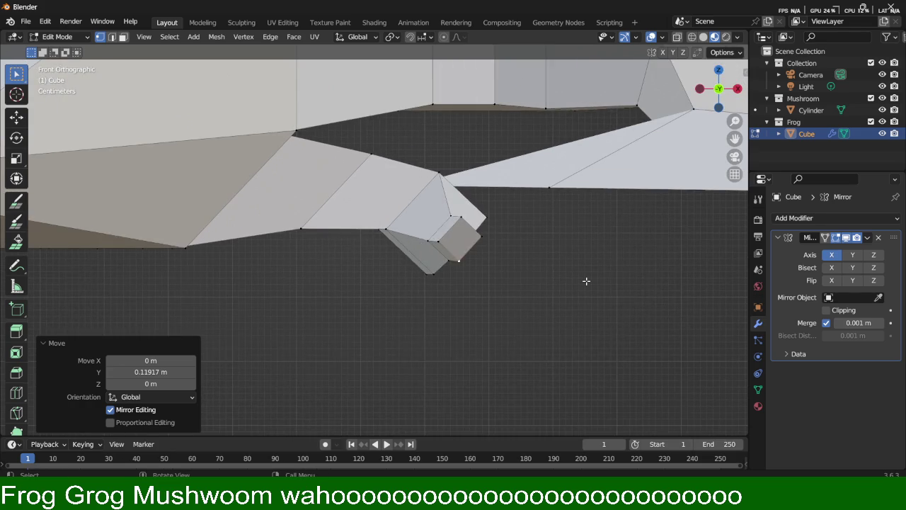
scroll(584, 273, "up", 2)
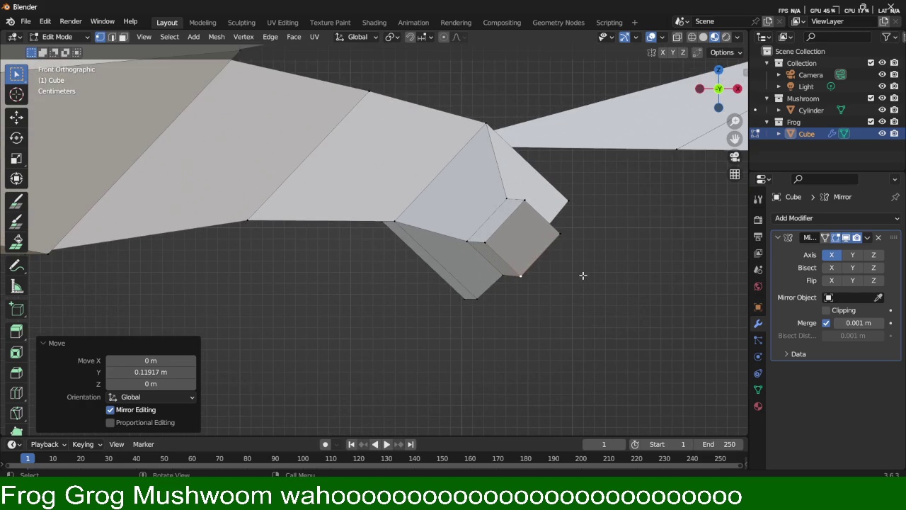
left_click(483, 243)
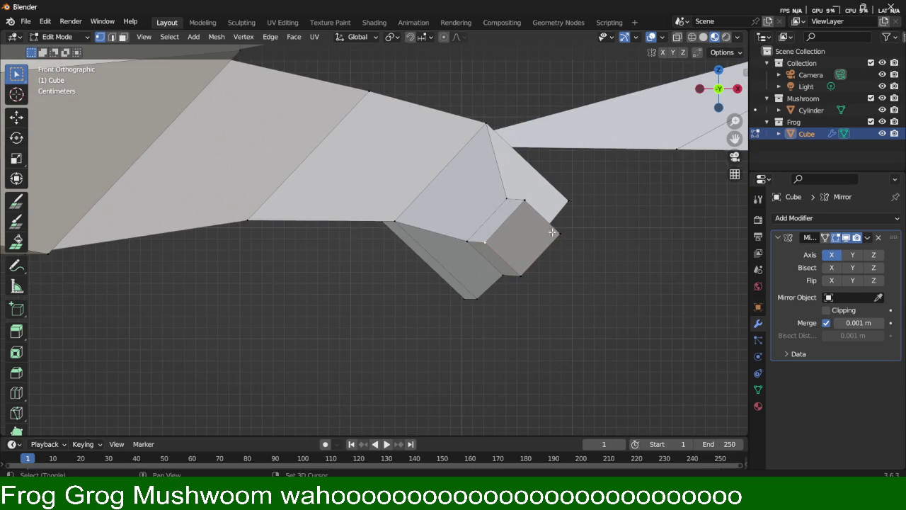
key("g")
key("z")
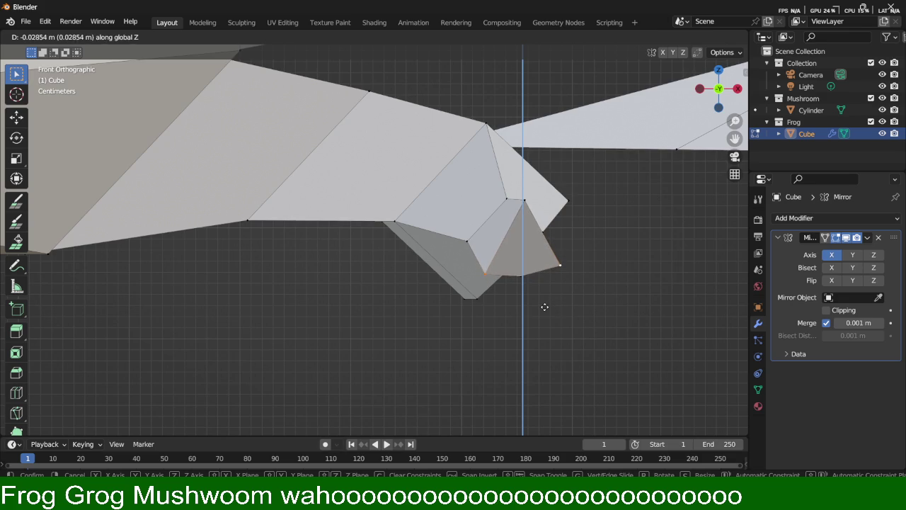
left_click(544, 307)
Step: Nudge that edge down again and lower a tip vertex 0.069008 m along Z
key("g")
key("z")
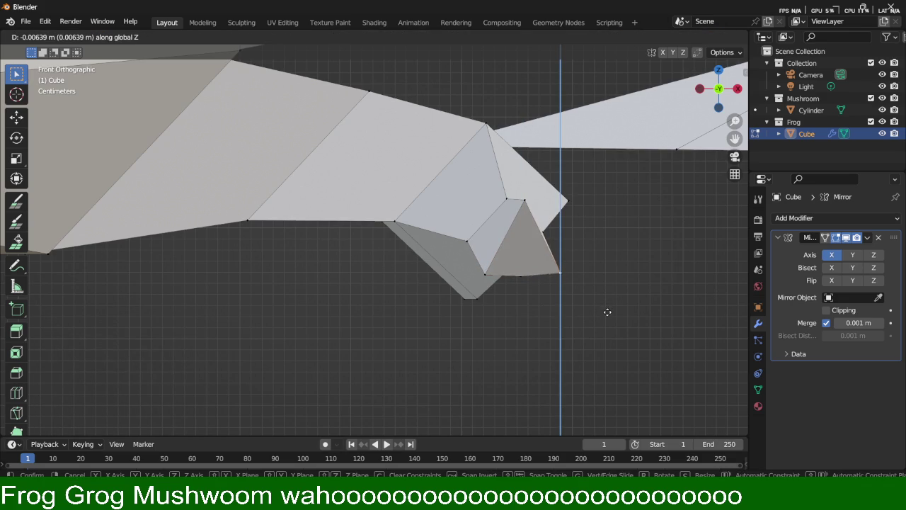
left_click(611, 314)
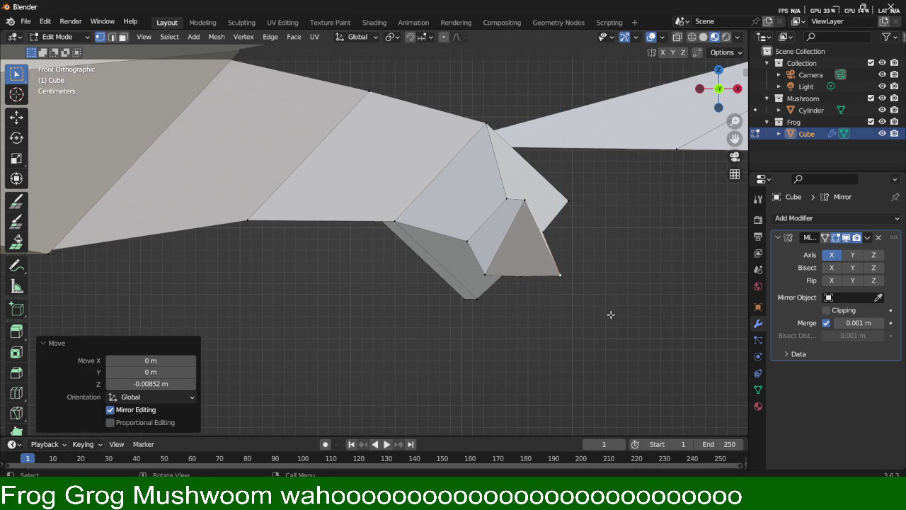
left_click(524, 201)
key("g")
key("z")
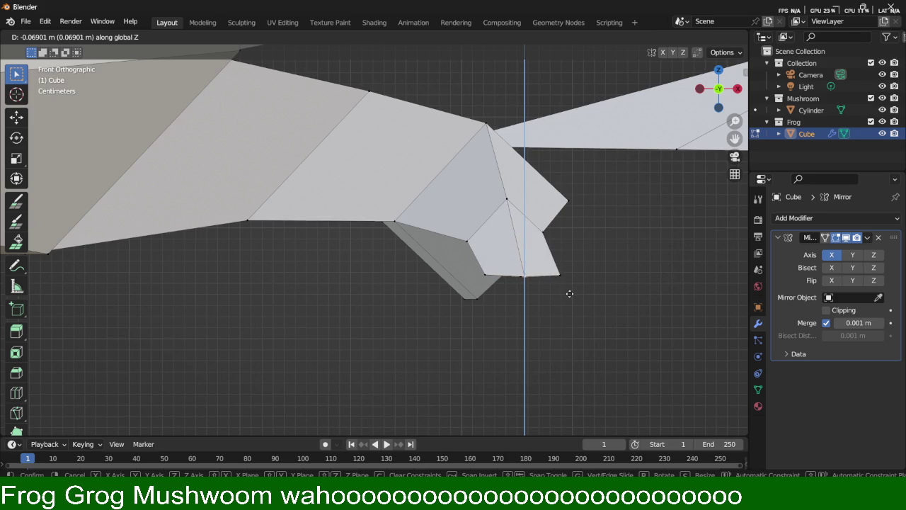
left_click(570, 293)
Step: Orbit to the frog's underside and cancel a stray vertex move
mouse_move(632, 276)
middle_mouse_down()
mouse_move(516, 253)
mouse_move(445, 192)
middle_mouse_up()
scroll(582, 263, "down", 3)
scroll(320, 213, "up", 3)
middle_click_drag(321, 213, 447, 230, "shift")
scroll(448, 230, "down", 2)
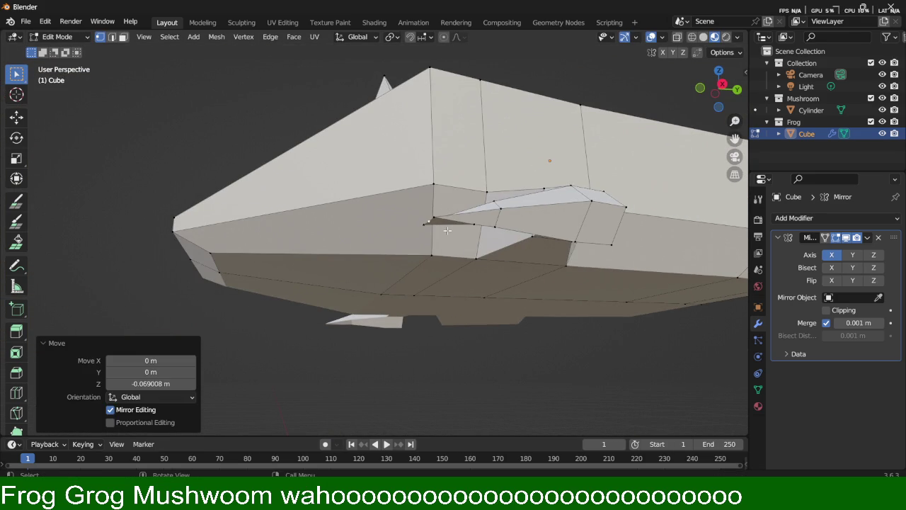
key("g")
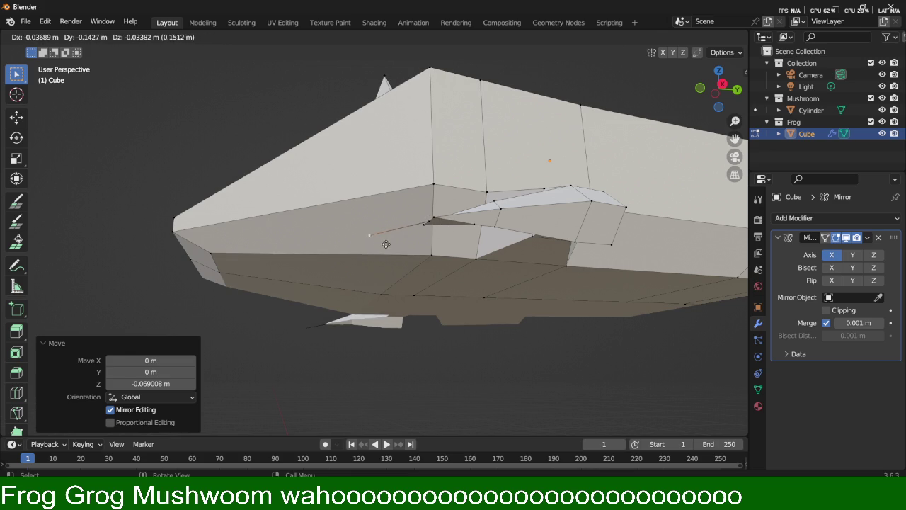
right_click(386, 243)
key("ctrl+z")
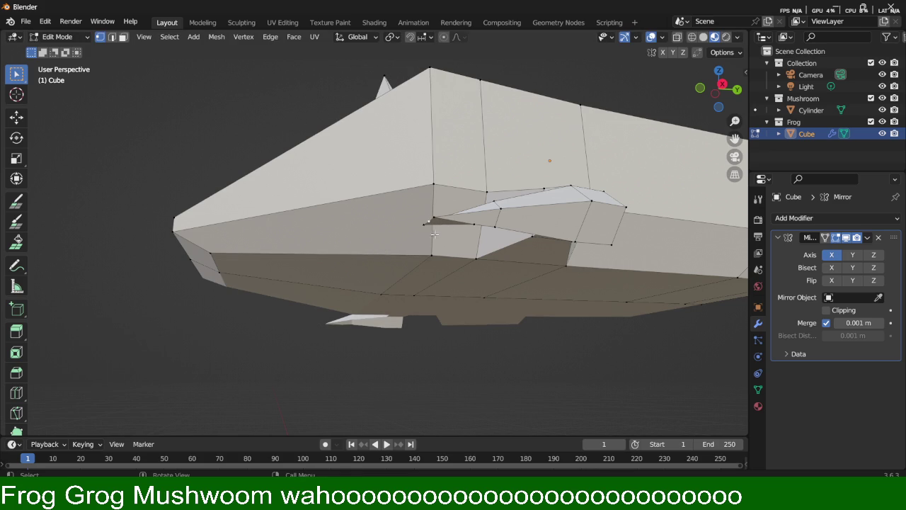
Step: Extrude the small triangular face 0.012154 m and scale it 2.668 times into a foot
key("3")
left_click(438, 224)
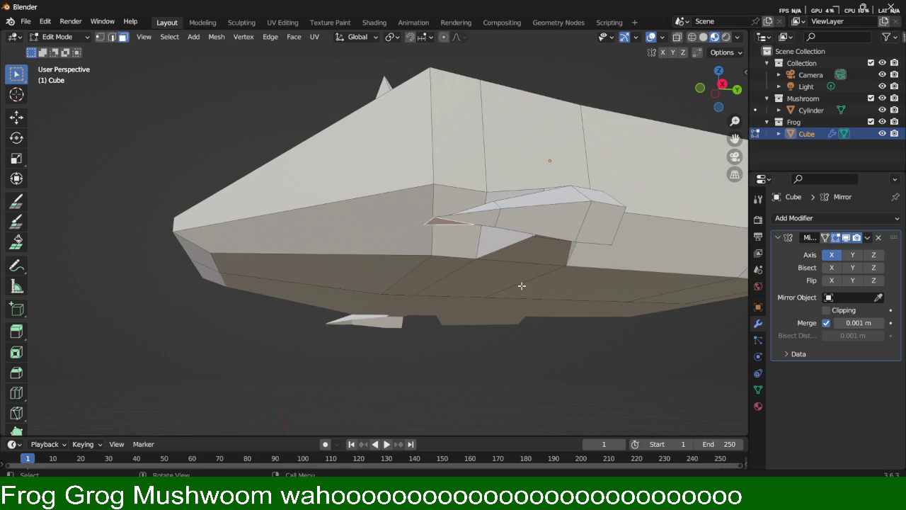
key("e")
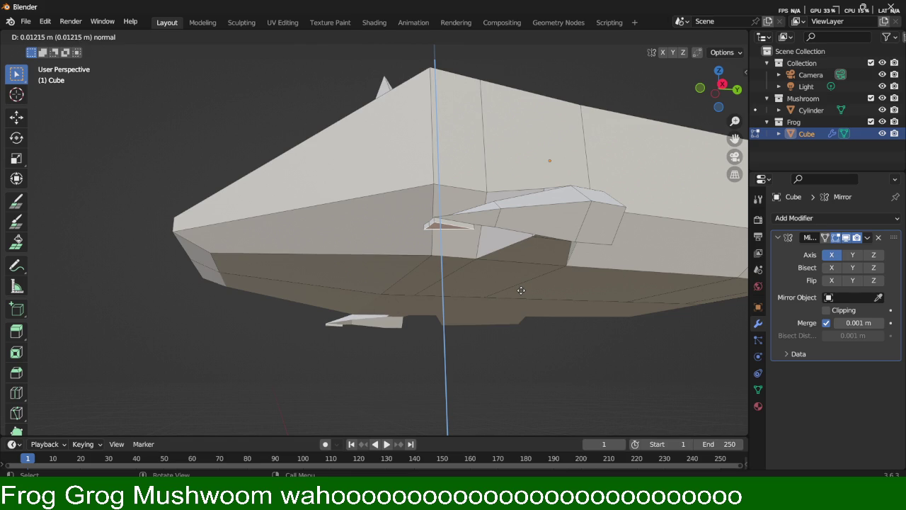
left_click(521, 290)
key("s")
left_click(630, 283)
Step: Orbit around the frog and mushroom and start moving the foot along Y
mouse_move(632, 285)
middle_mouse_down()
mouse_move(452, 266)
mouse_move(451, 279)
middle_mouse_up()
middle_click_drag(459, 321, 457, 317)
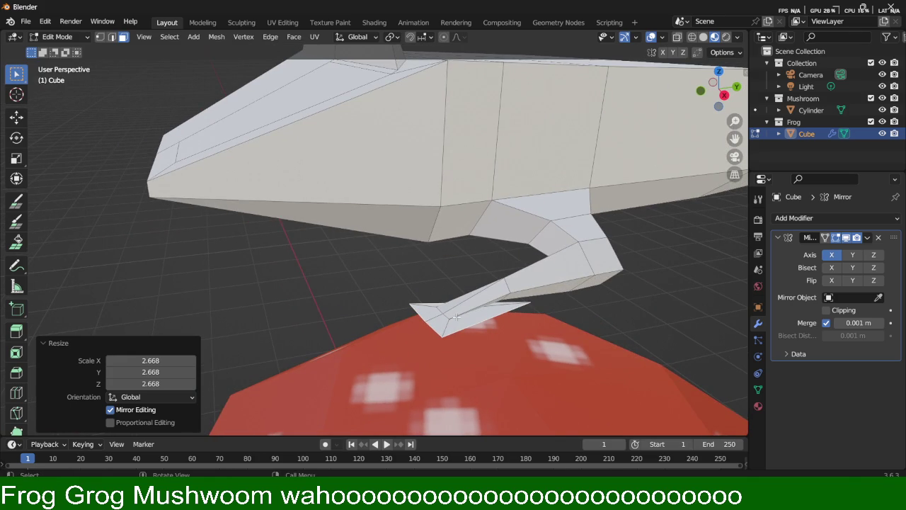
key("g")
key("y")
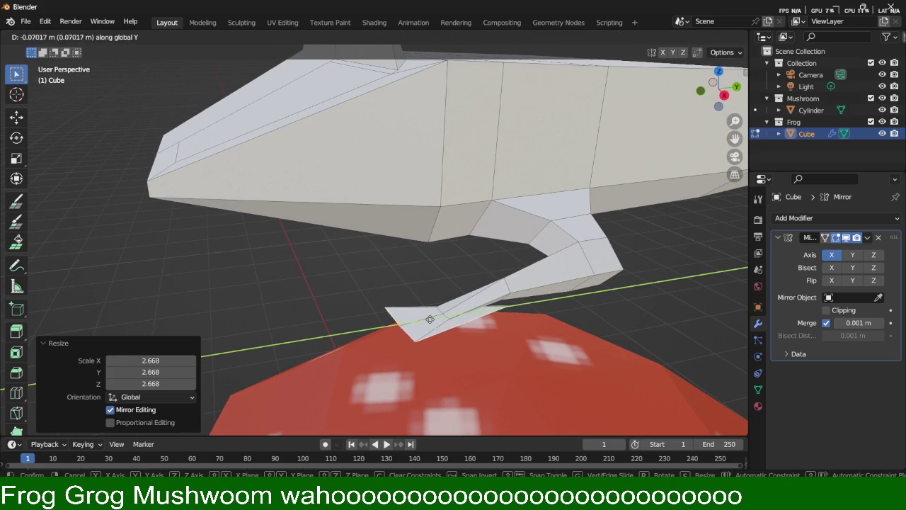